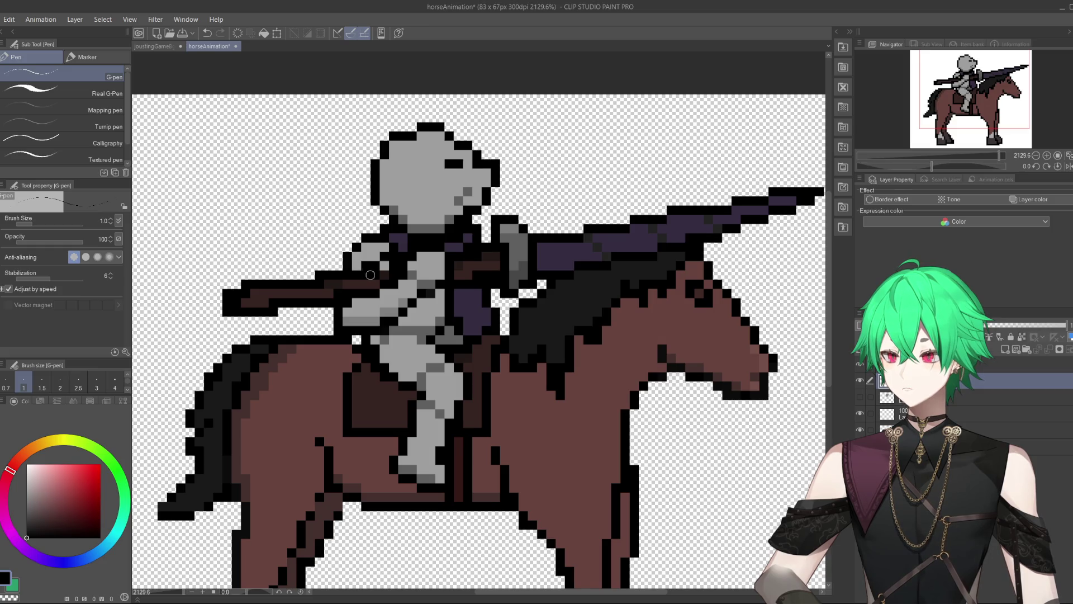
Step: Zoom in and out on the canvas to inspect the knight-on-horse sprite
scroll(371, 275, "down", 3)
scroll(375, 282, "up", 2)
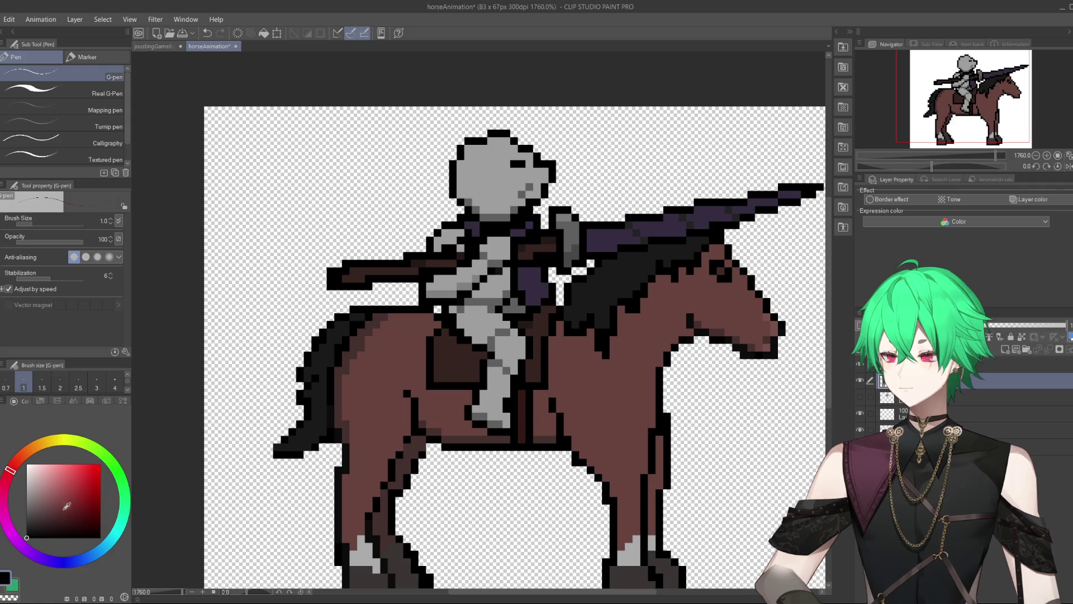
scroll(610, 334, "up", 1)
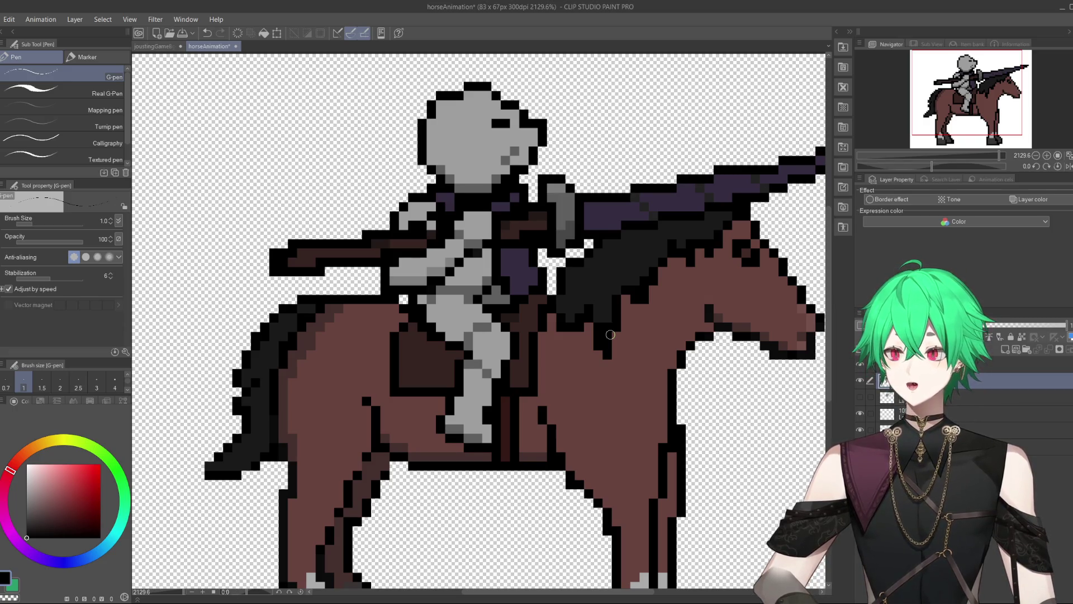
scroll(610, 334, "down", 2)
scroll(615, 280, "up", 2)
scroll(626, 168, "down", 2)
scroll(644, 63, "up", 3)
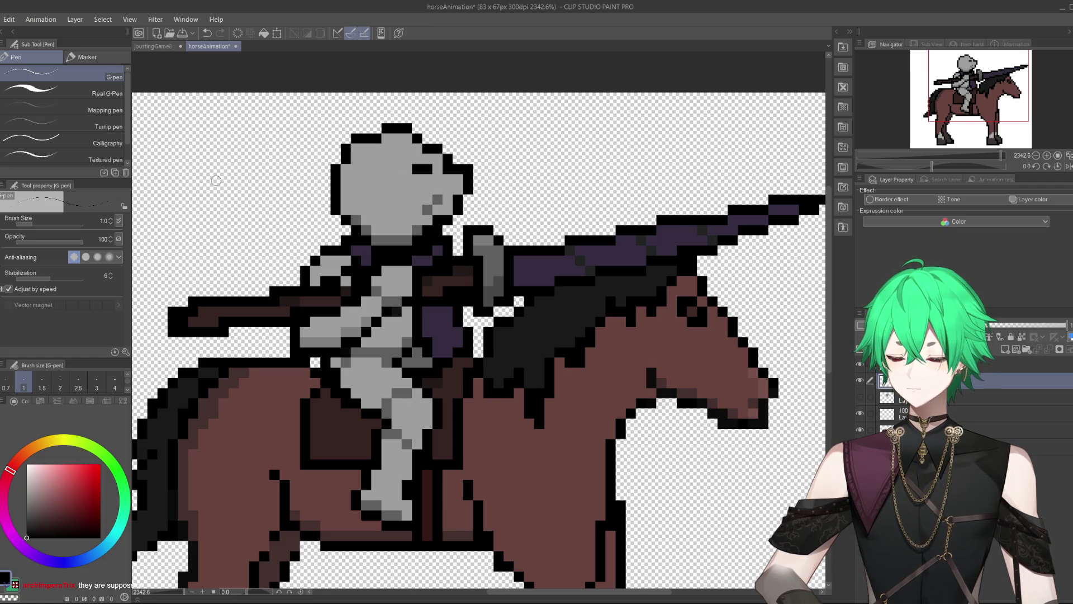
scroll(302, 285, "down", 3)
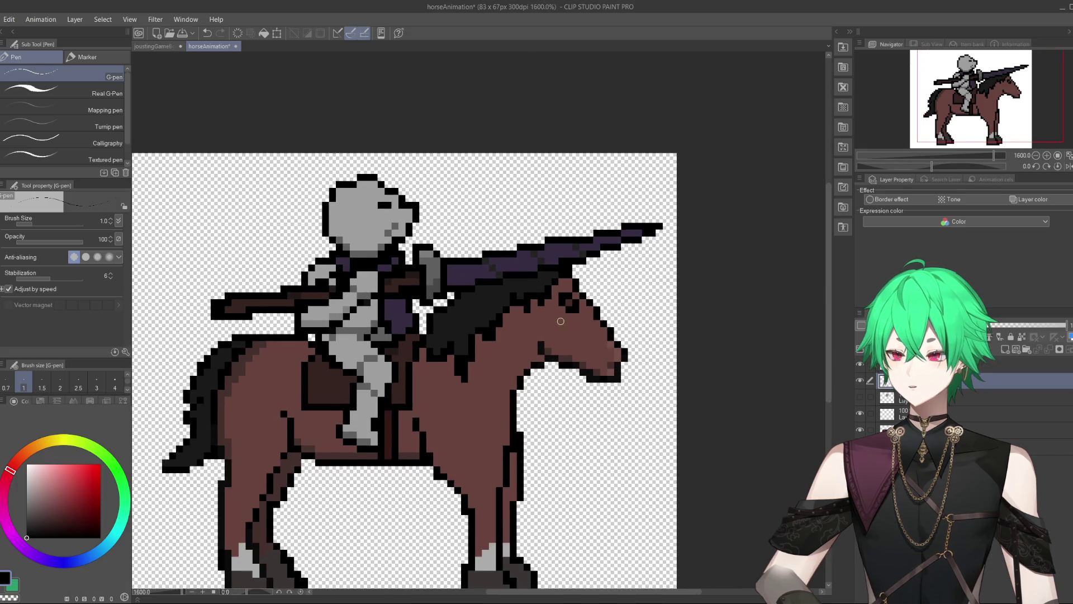
scroll(457, 252, "up", 3)
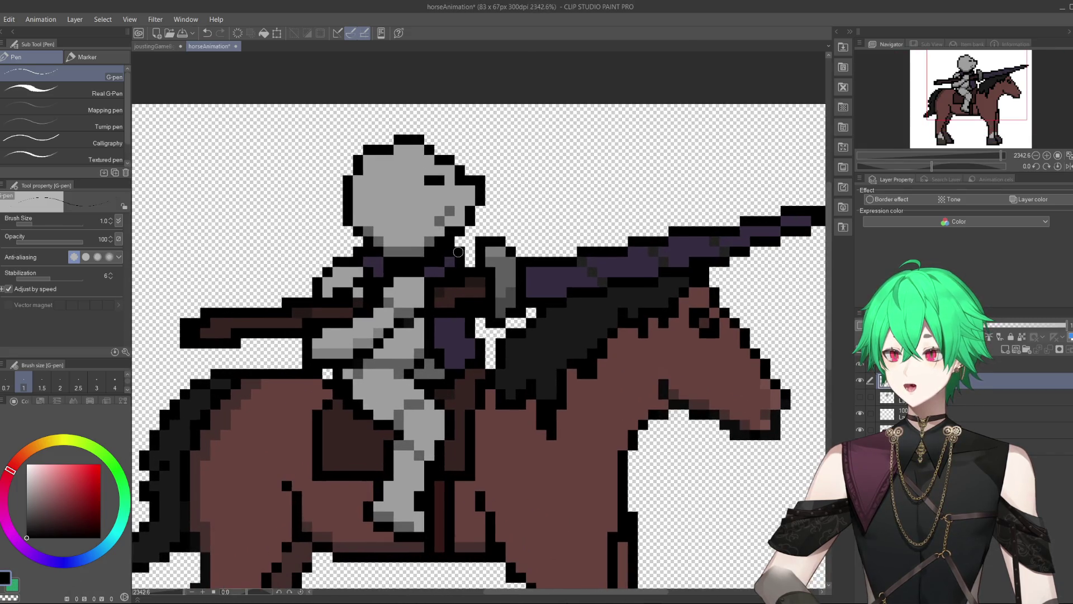
scroll(458, 252, "down", 3)
scroll(522, 228, "up", 2)
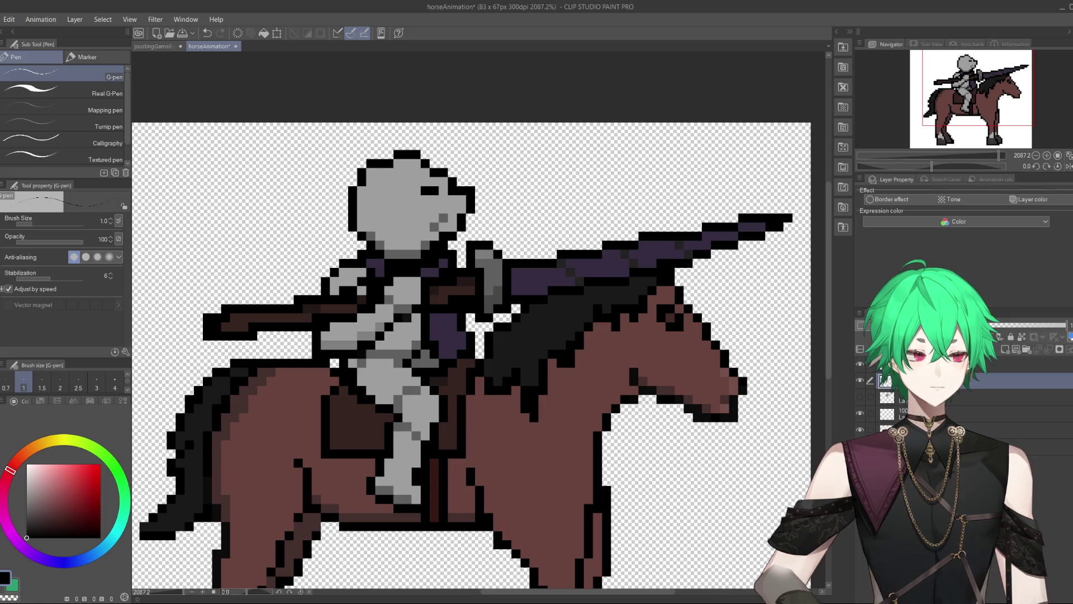
Step: Toggle the rider layer off and on, then make the bottom layer the working layer
scroll(611, 237, "down", 1)
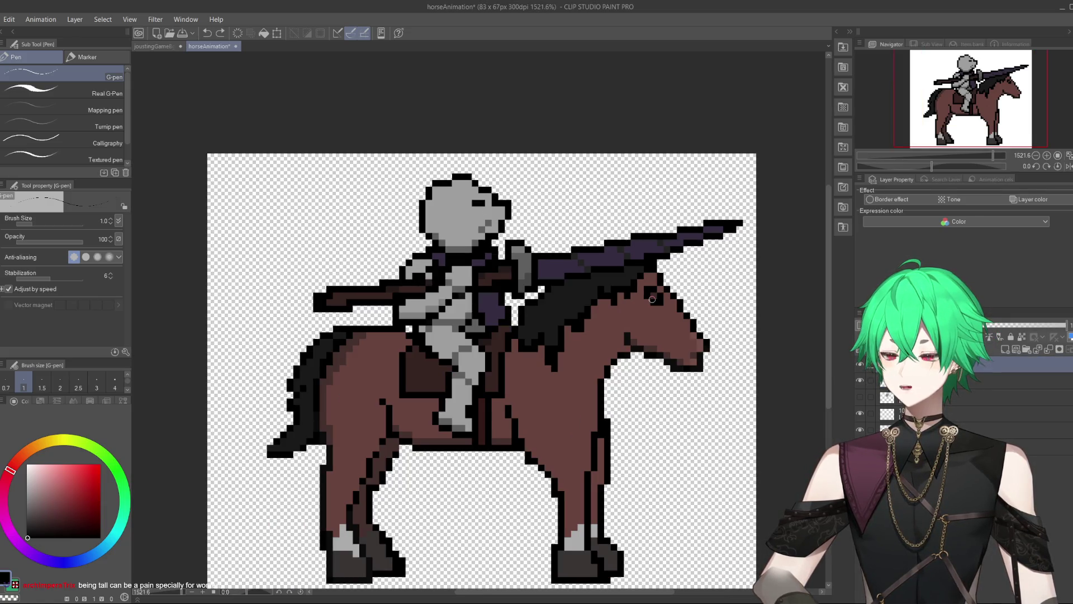
scroll(628, 312, "down", 1)
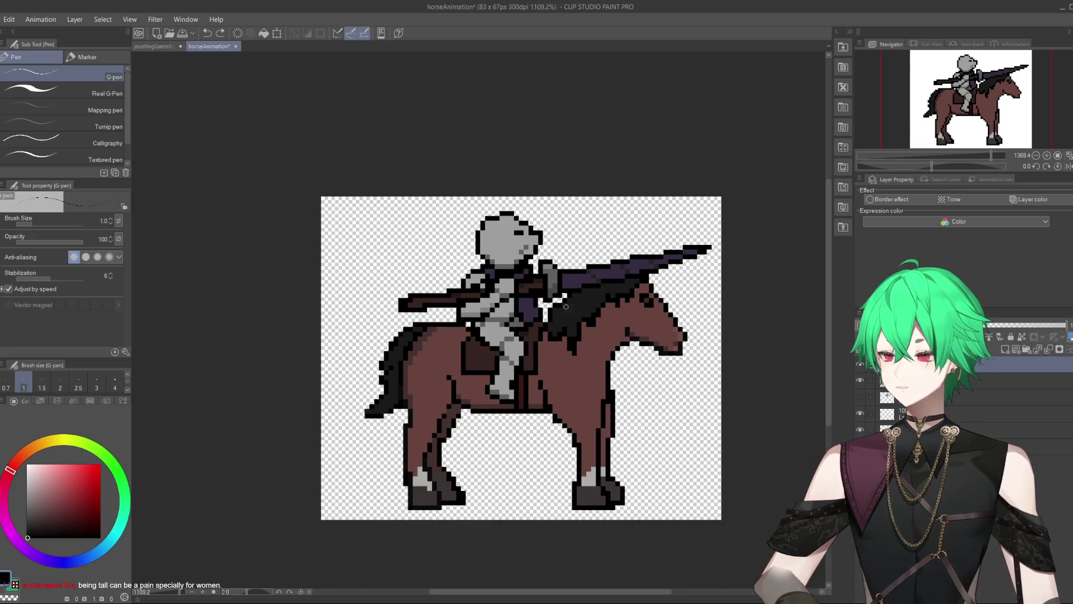
scroll(600, 369, "up", 1)
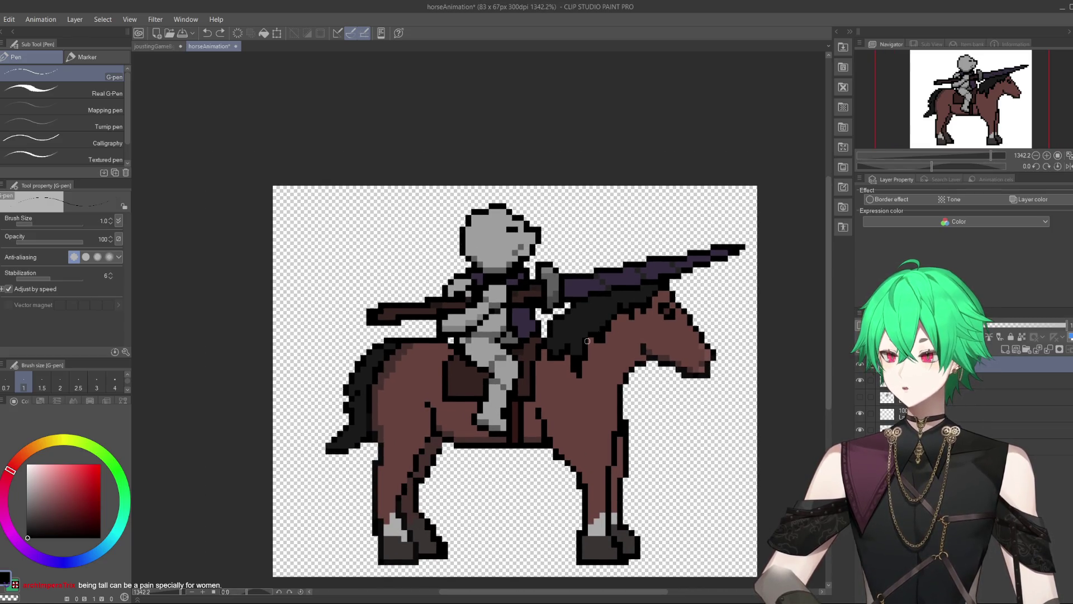
scroll(601, 369, "up", 1)
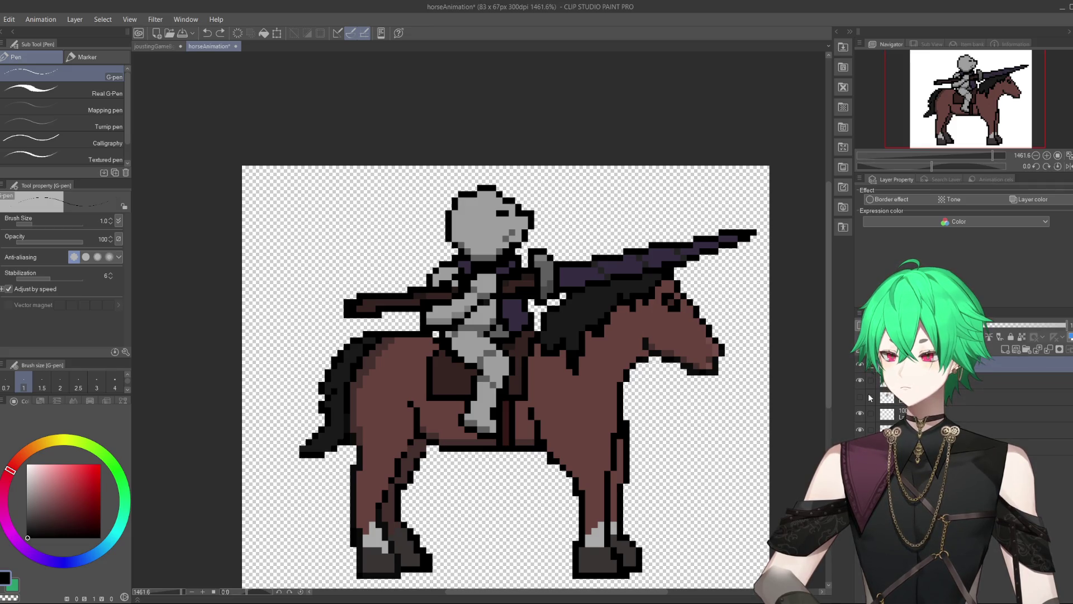
left_click(889, 381)
left_click(861, 380)
left_click(860, 380)
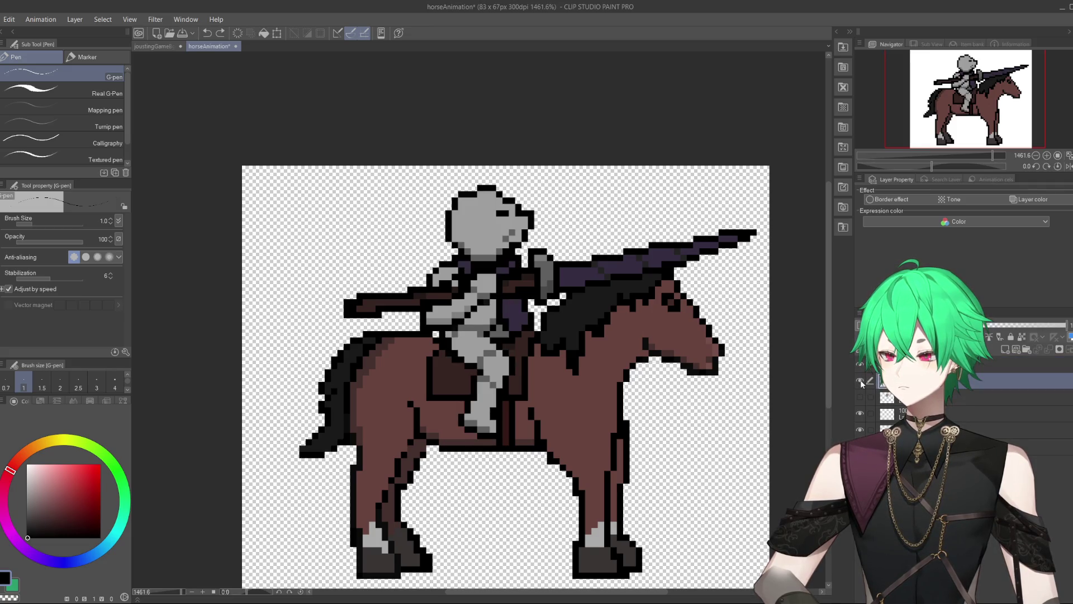
left_click(895, 429)
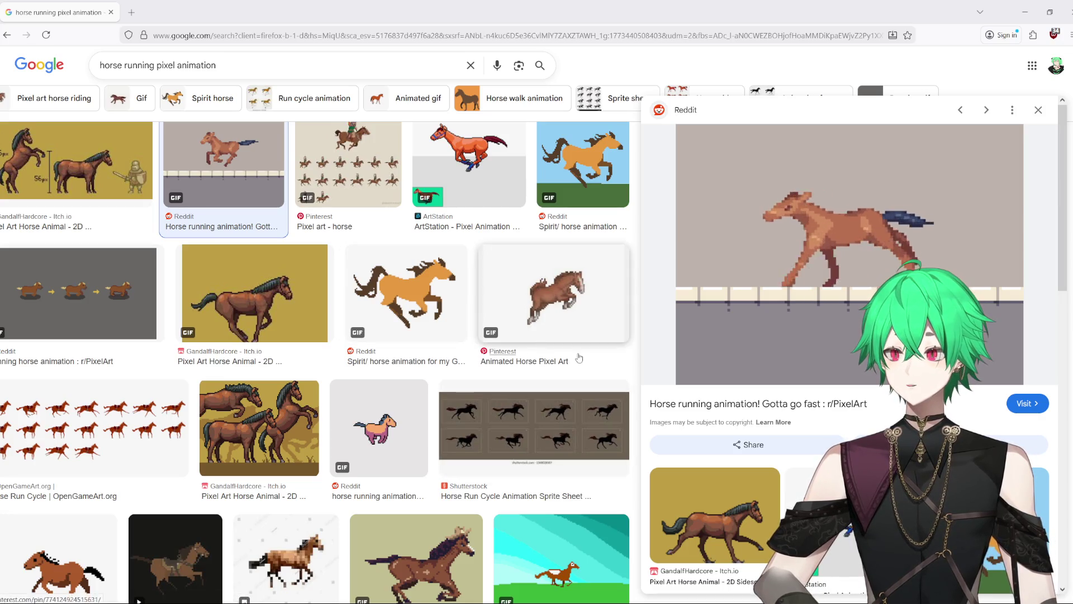
Step: Preview the GandalfHardcore itch.io galloping brown horse GIF among the image results
scroll(576, 352, "up", 1)
scroll(580, 357, "down", 1)
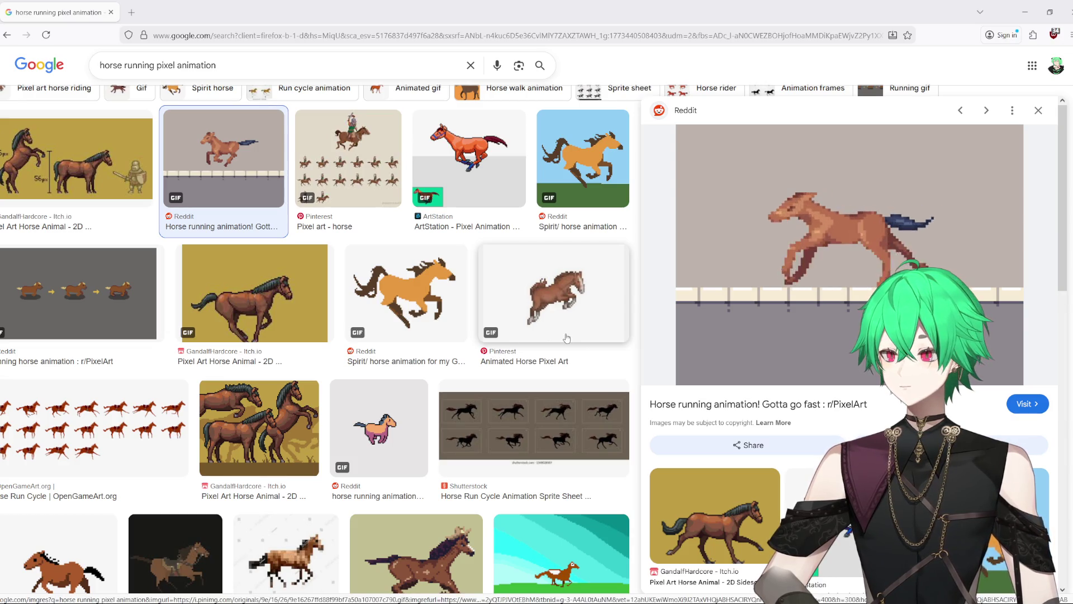
scroll(418, 344, "down", 1)
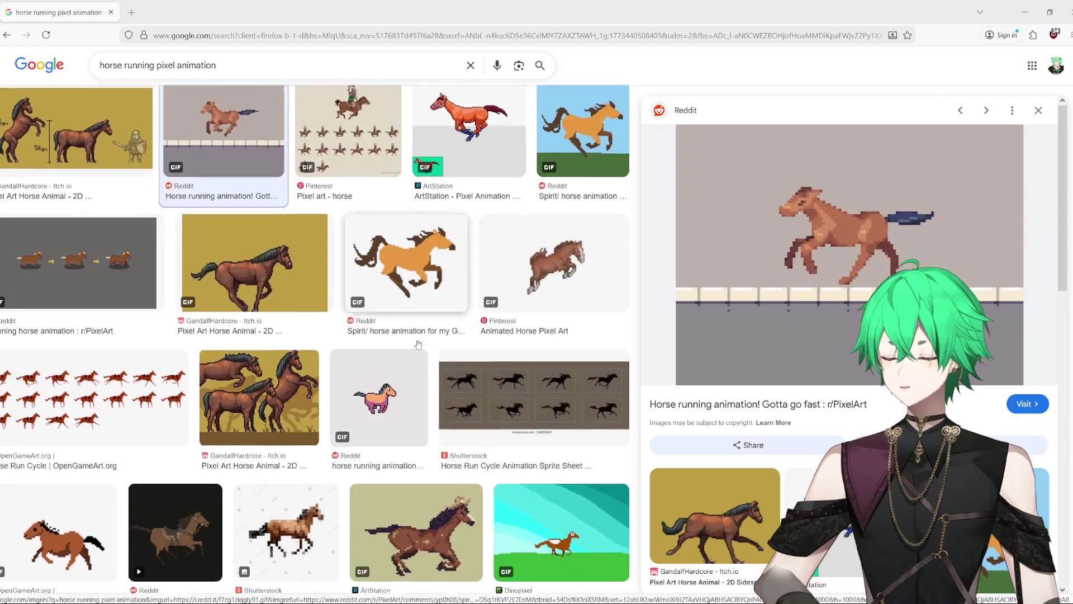
scroll(417, 345, "up", 1)
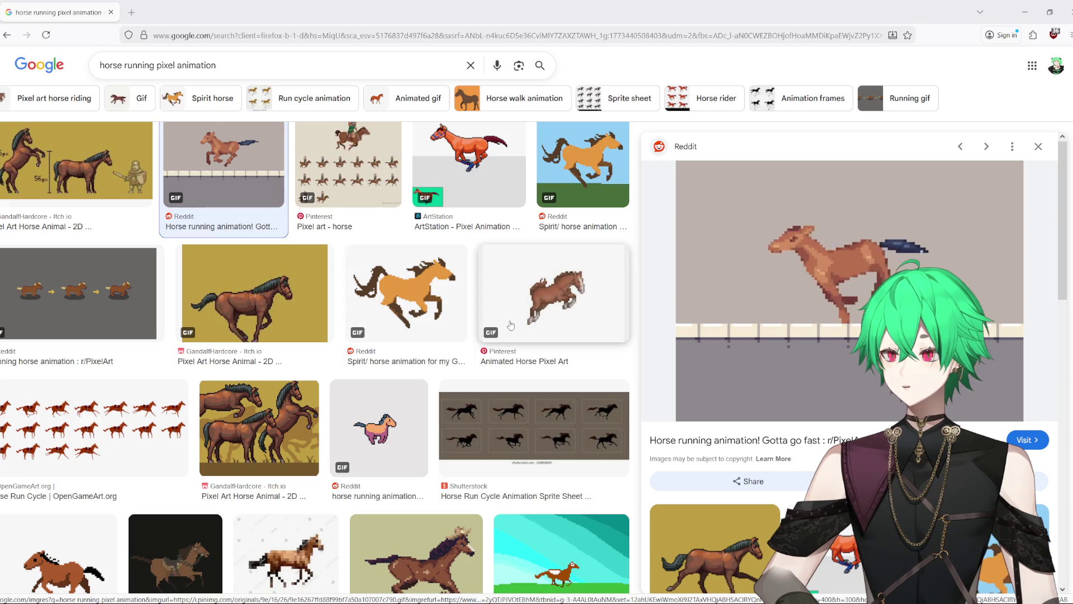
scroll(497, 407, "down", 3)
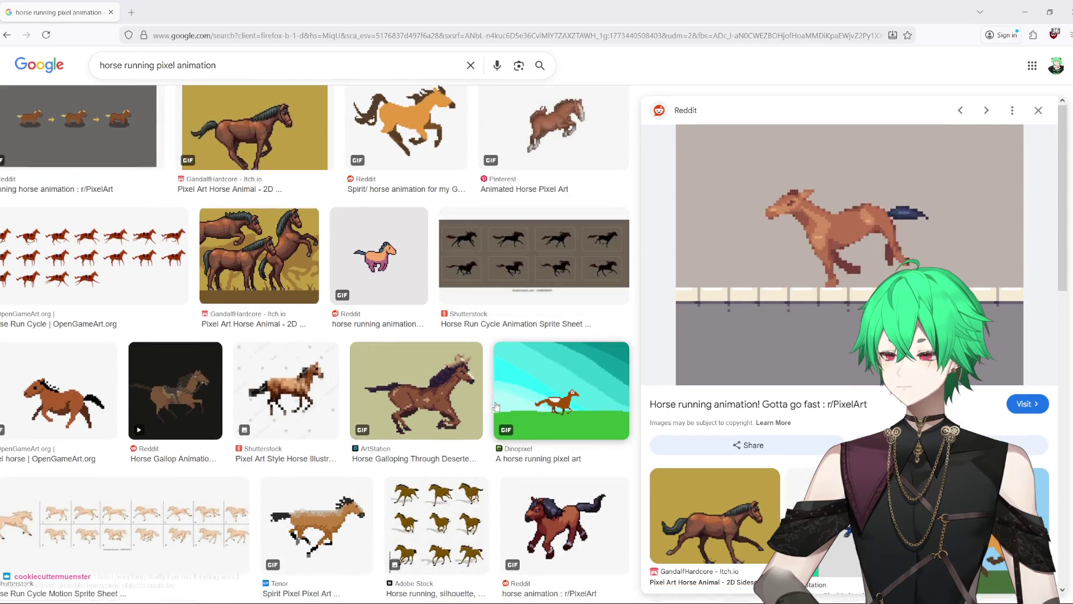
scroll(265, 320, "up", 1)
scroll(265, 320, "up", 1)
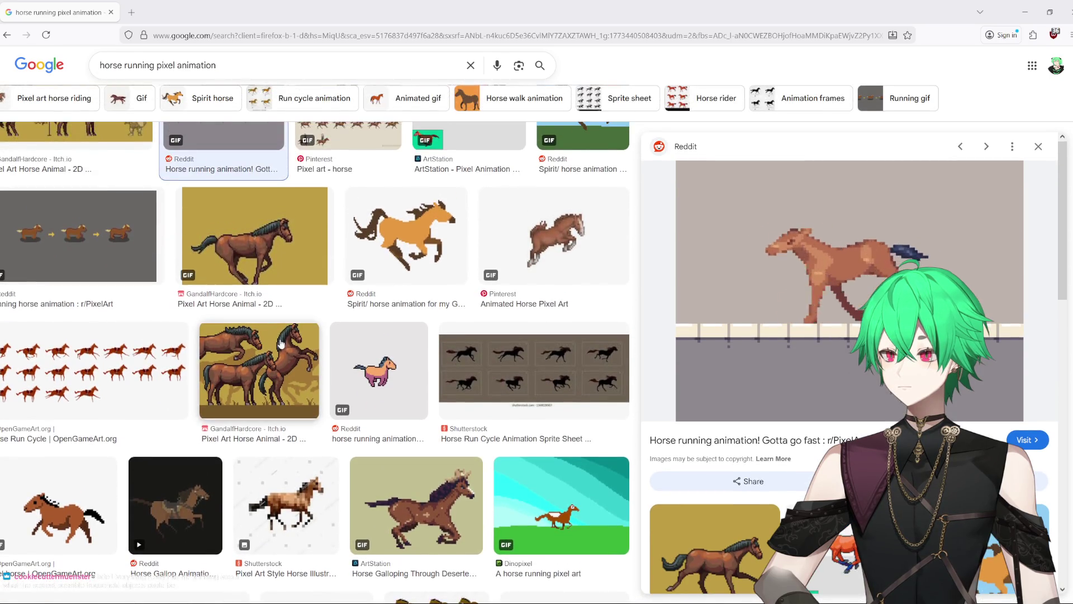
left_click(278, 349)
left_click(269, 267)
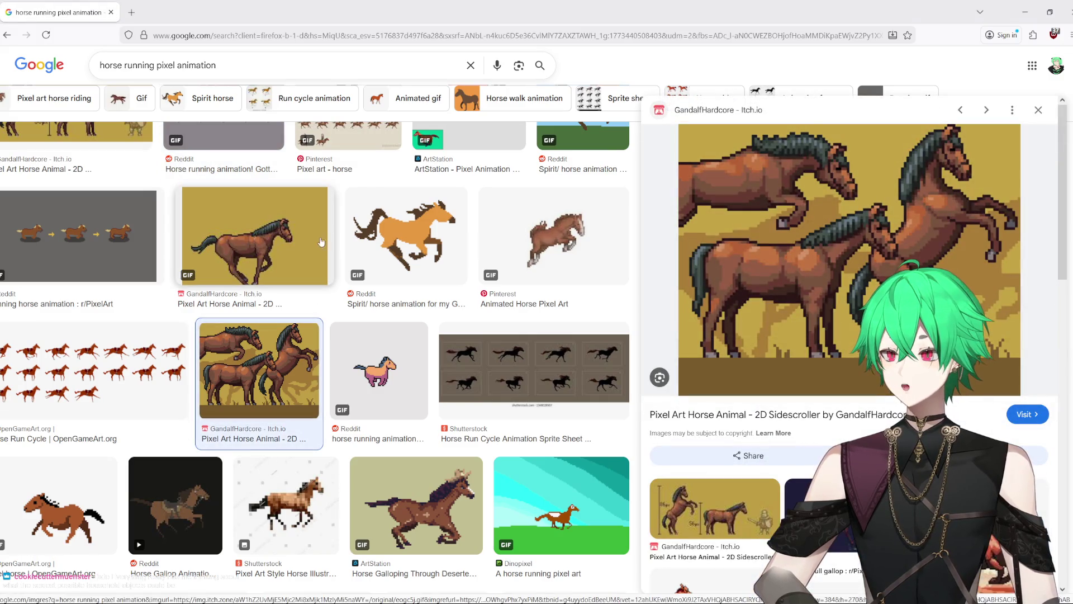
scroll(269, 268, "up", 1)
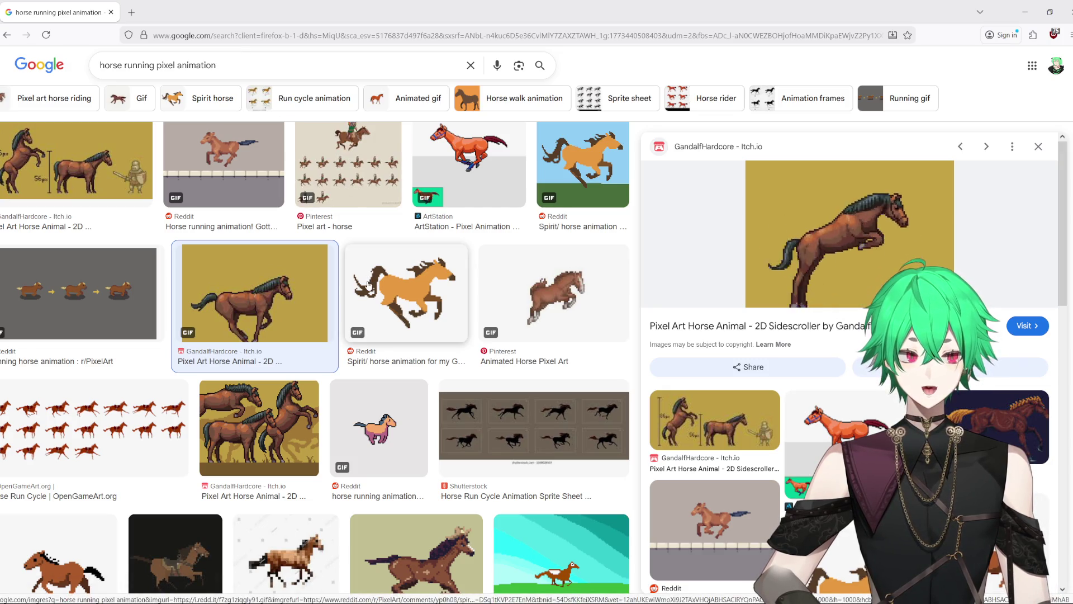
Step: Search images for 'pom juice', preview the POM Wonderful bottle, then return to the horseAnimation canvas
key("slash")
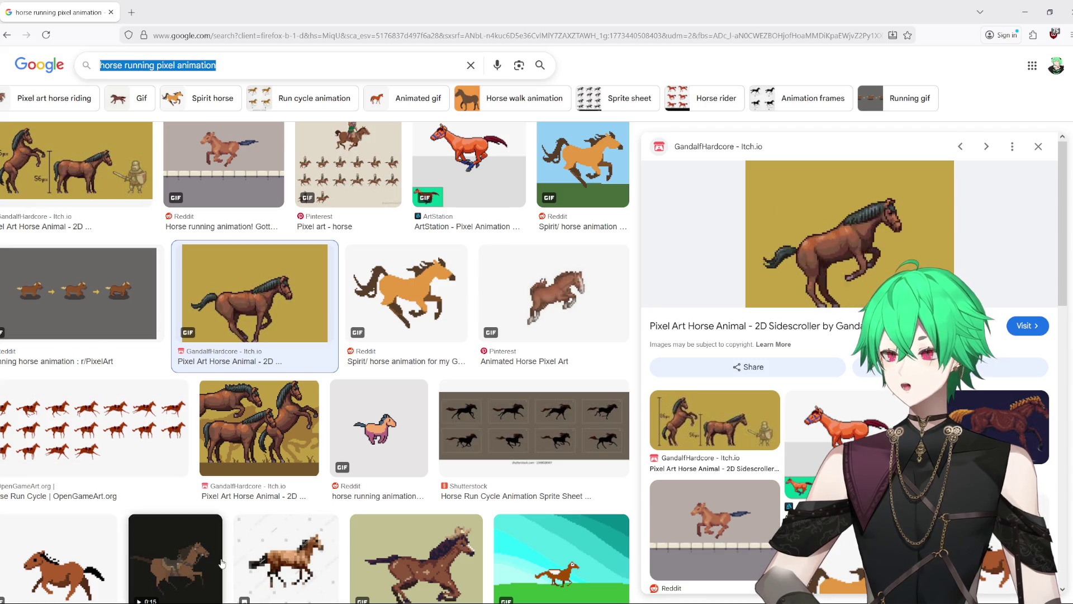
type("pom juice")
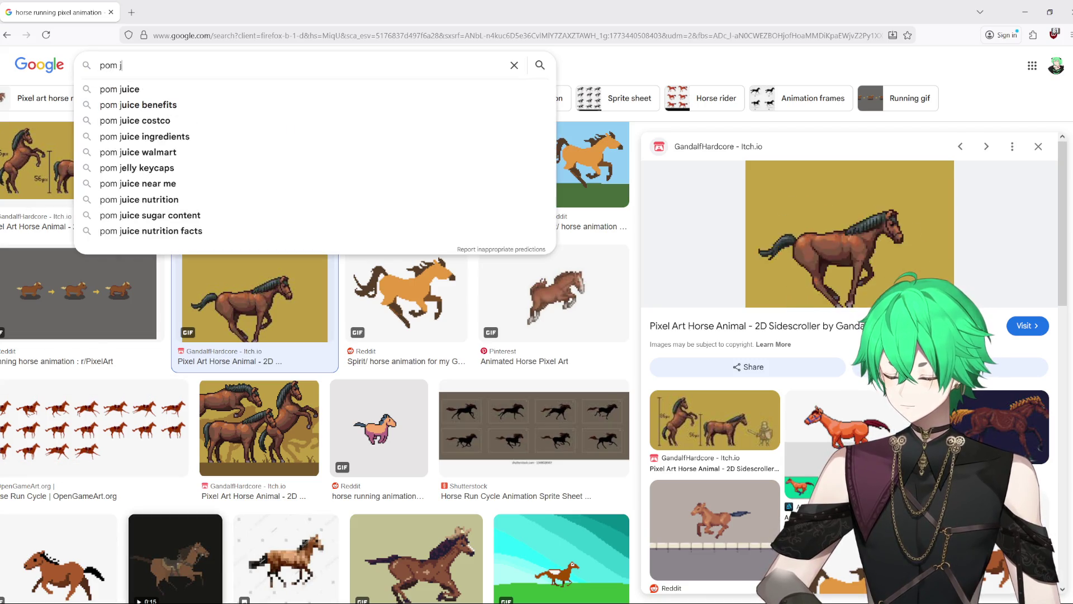
key("Return")
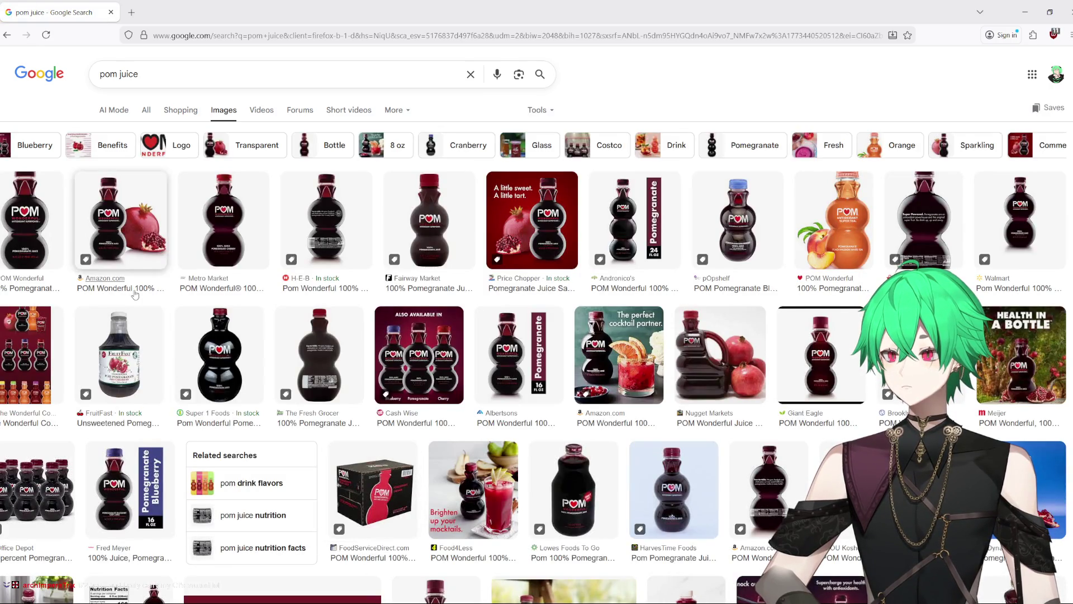
left_click(31, 224)
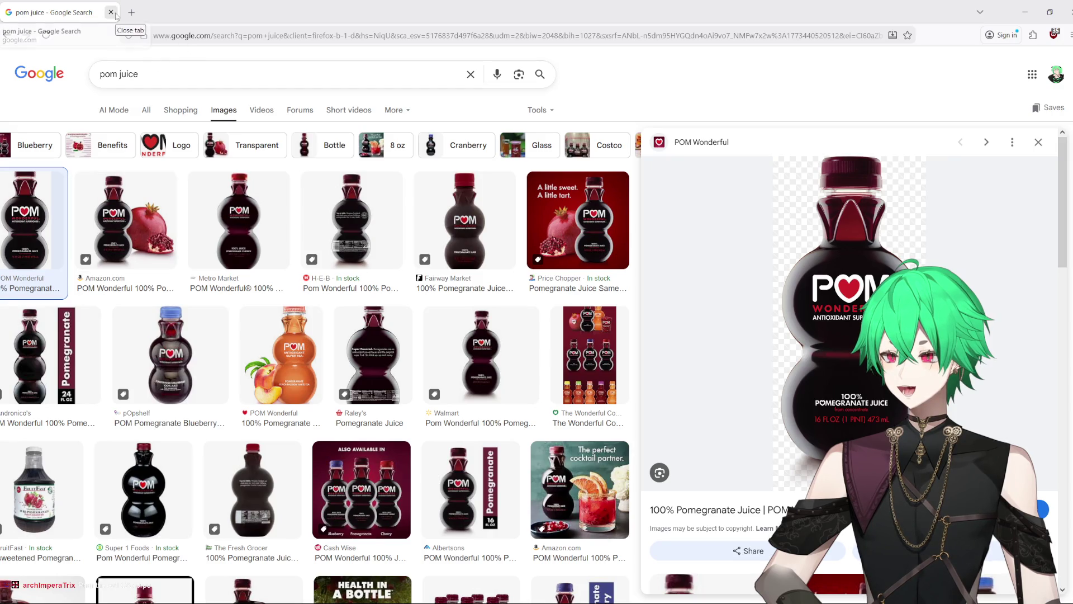
key("alt+Tab")
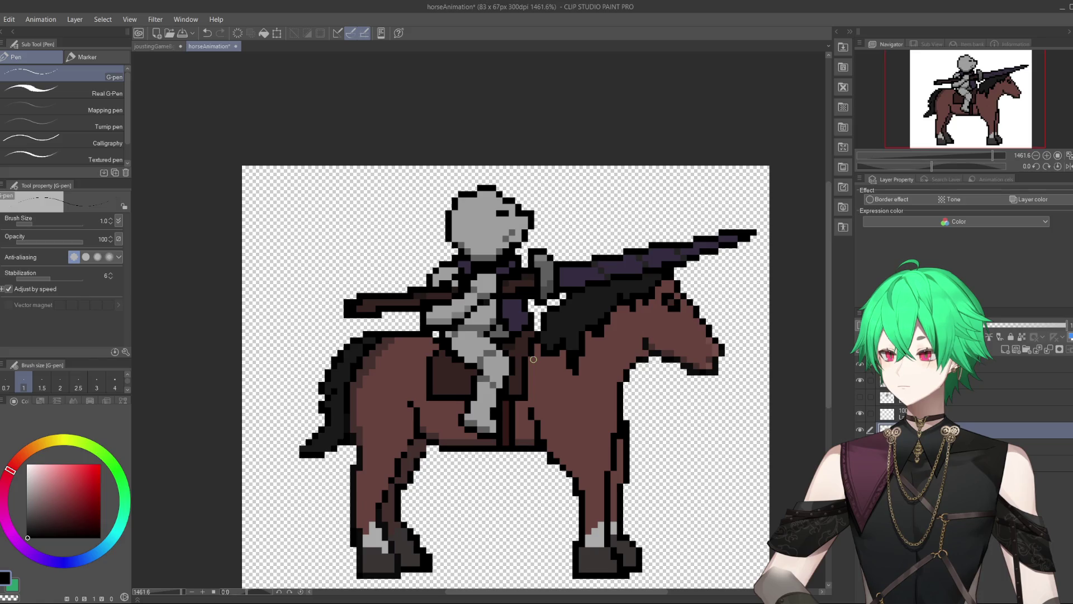
Step: Eyedrop the horse's dark brown and paint shading pixels down its throat
left_click(669, 352, "alt")
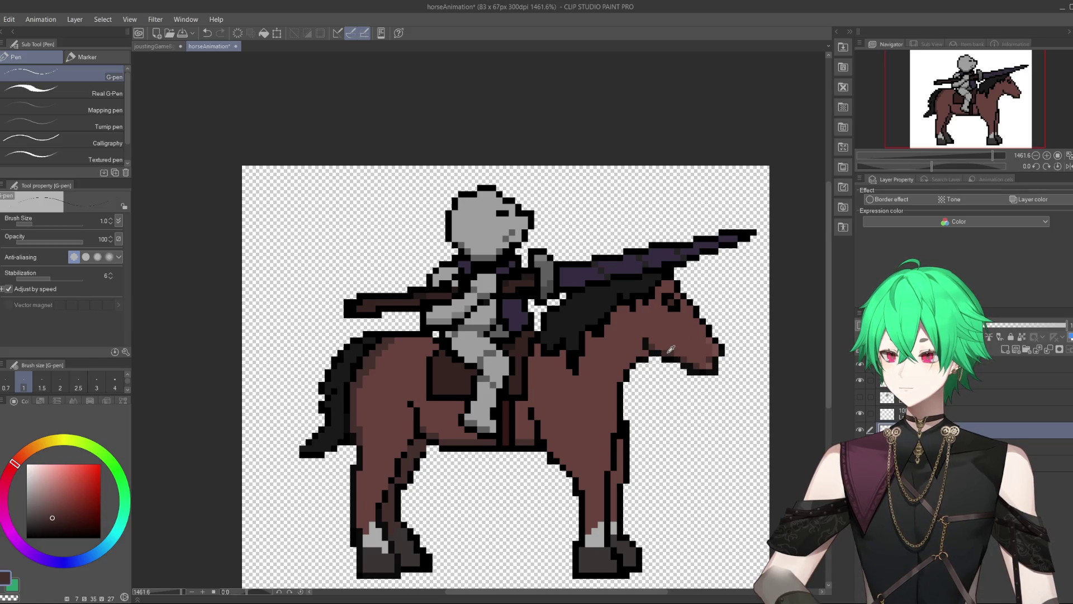
left_click_drag(640, 350, 611, 385)
scroll(611, 385, "down", 4)
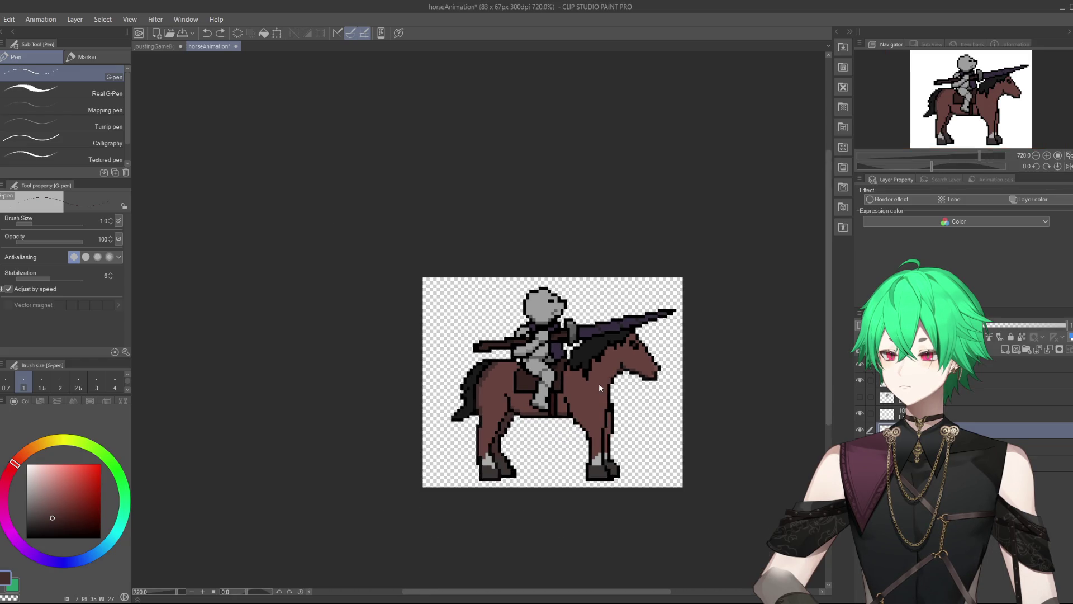
scroll(598, 384, "up", 3)
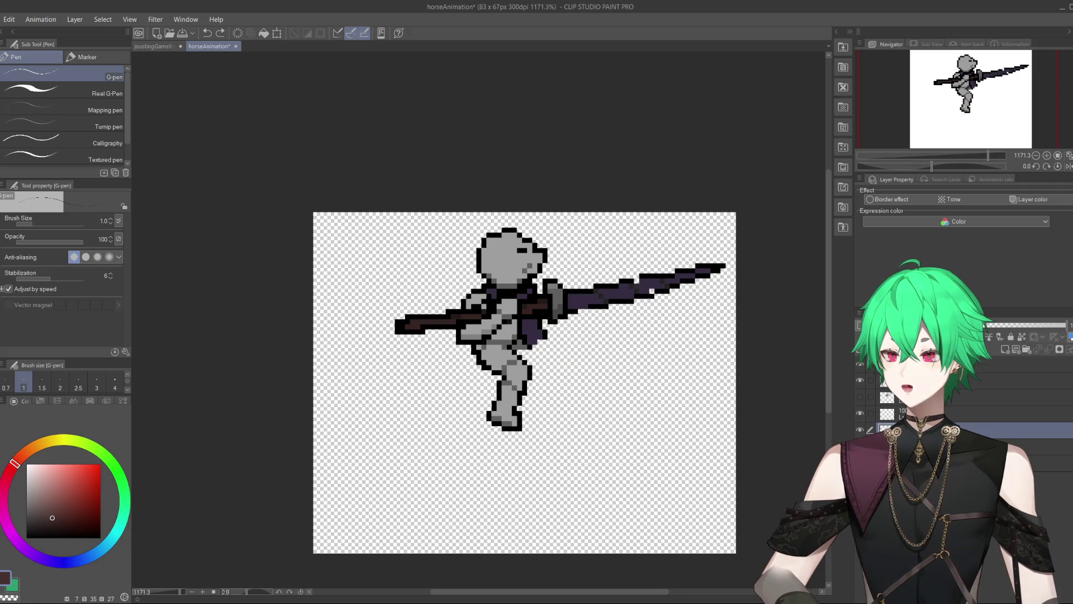
Step: Touch up the lance's top edge pixels, undoing a stray black pixel and checking the lance layer
scroll(642, 285, "up", 3)
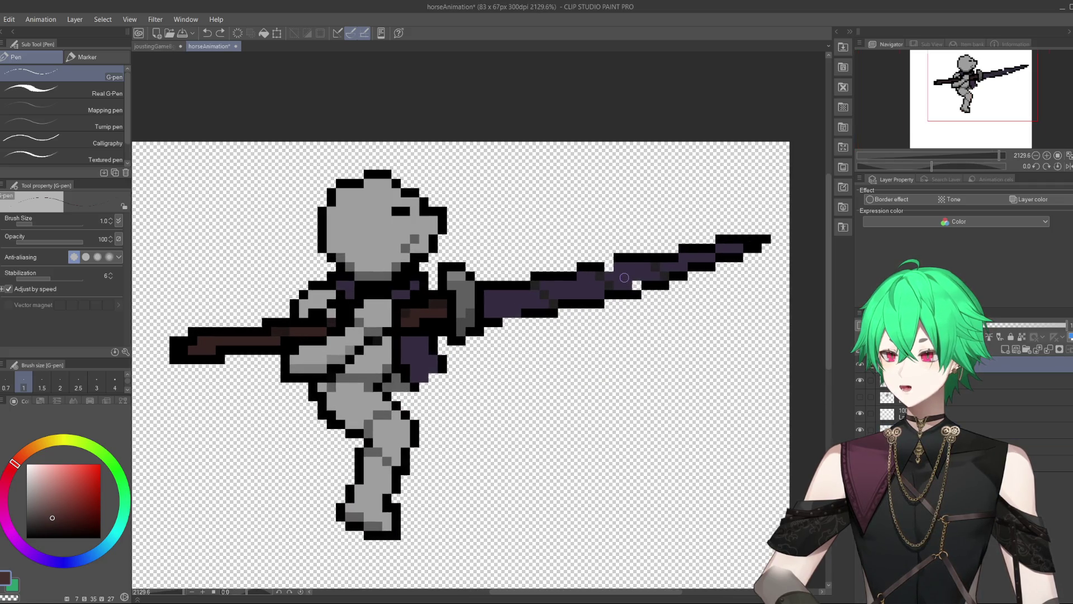
left_click(631, 281, "alt")
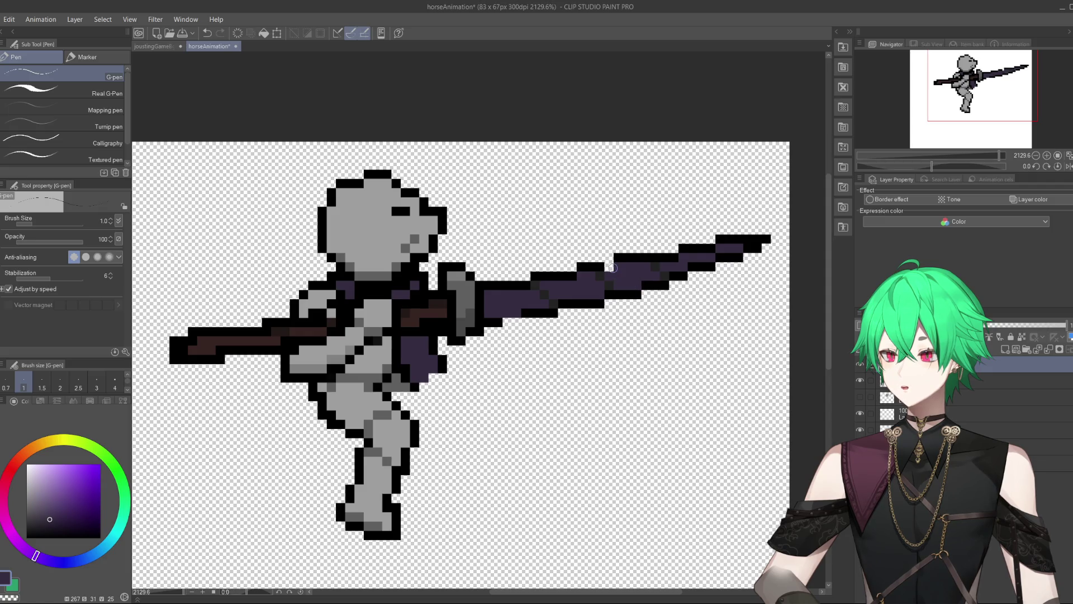
left_click(643, 255, "alt")
left_click(609, 257)
key("ctrl+z")
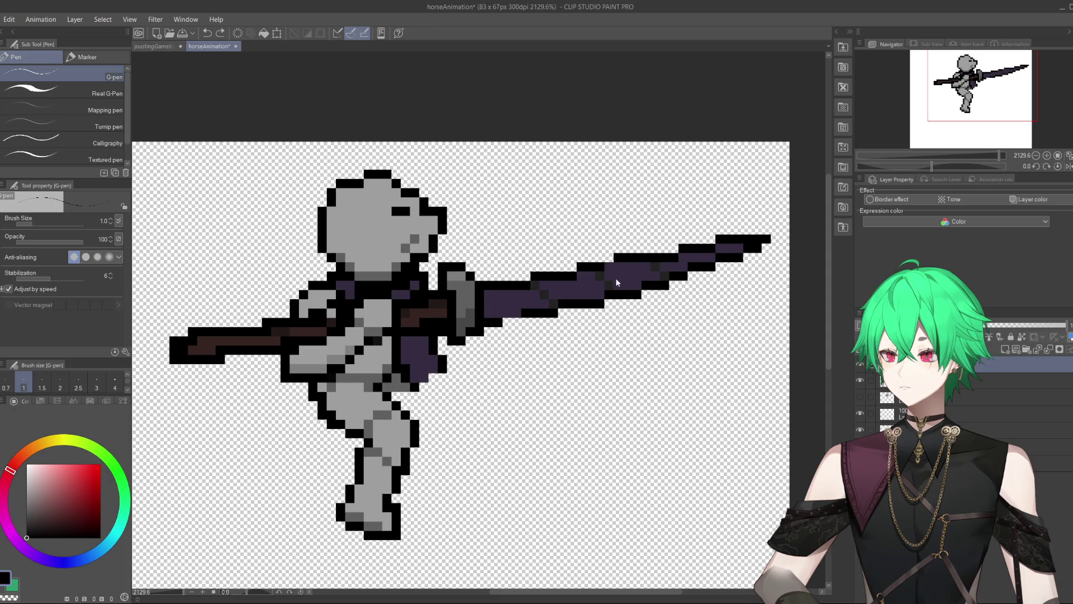
scroll(687, 300, "down", 1)
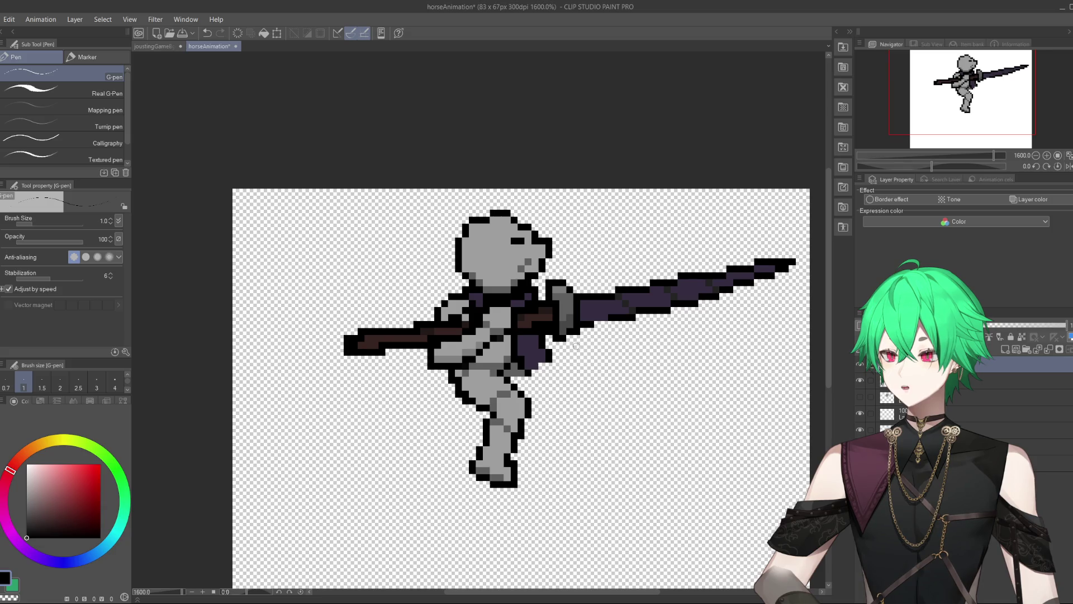
left_click(372, 341, "alt")
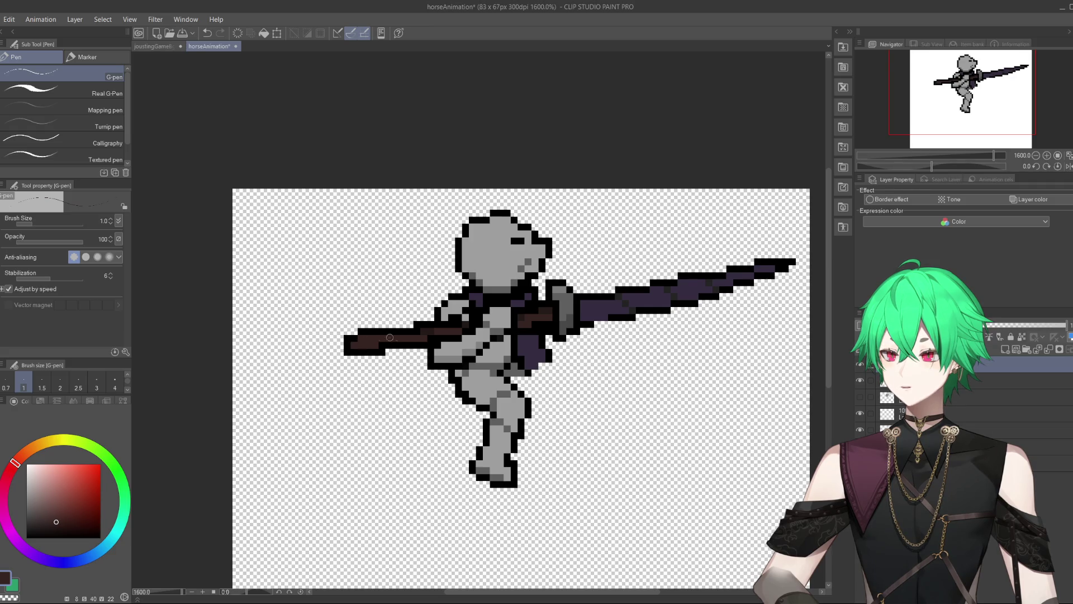
left_click(860, 363)
left_click(860, 363)
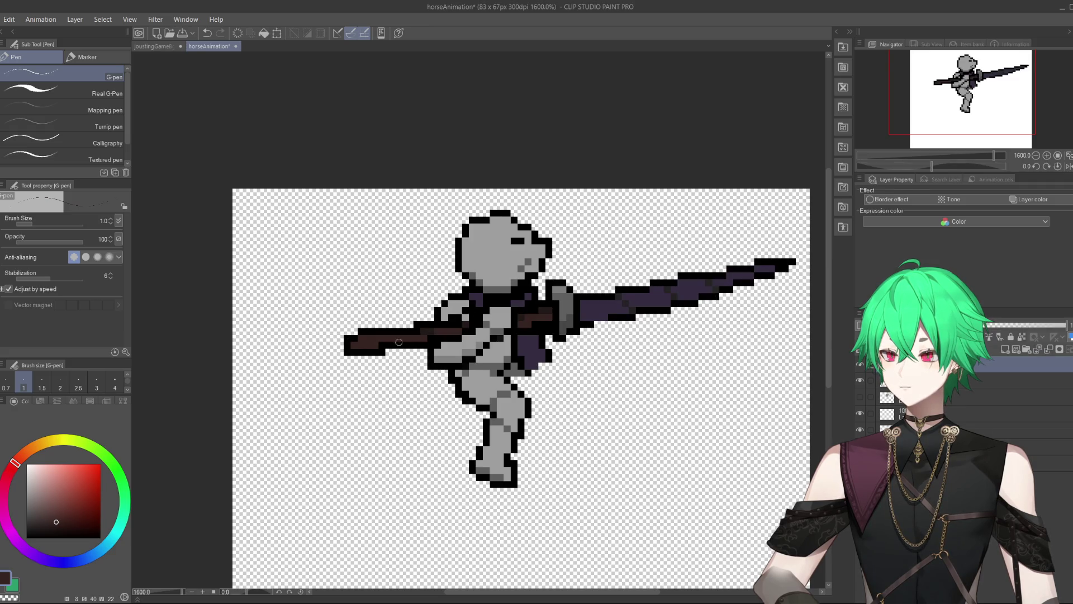
left_click(352, 339, "alt")
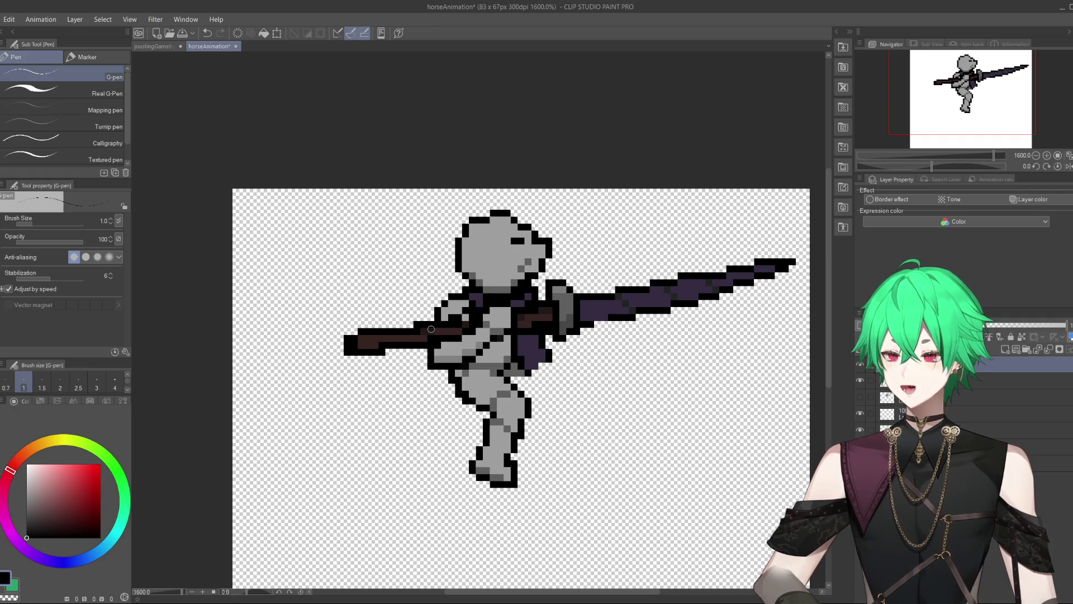
Step: On the rider layer, add black outline and grey armour pixels below the purple arm
left_click(860, 380)
left_click(860, 380)
scroll(521, 369, "up", 2)
left_click_drag(499, 364, 537, 349)
scroll(536, 349, "down", 2)
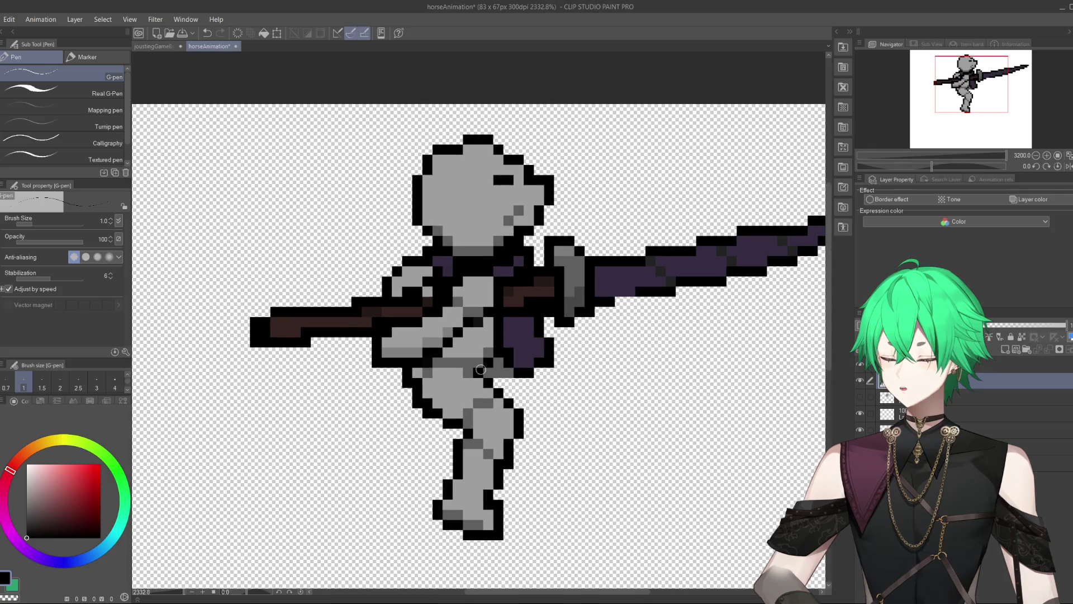
scroll(509, 370, "up", 1)
left_click(503, 370, "alt")
mouse_move(495, 373)
left_mouse_down()
mouse_move(512, 395)
mouse_move(518, 380)
mouse_move(512, 397)
left_mouse_up()
left_click(523, 370, "alt")
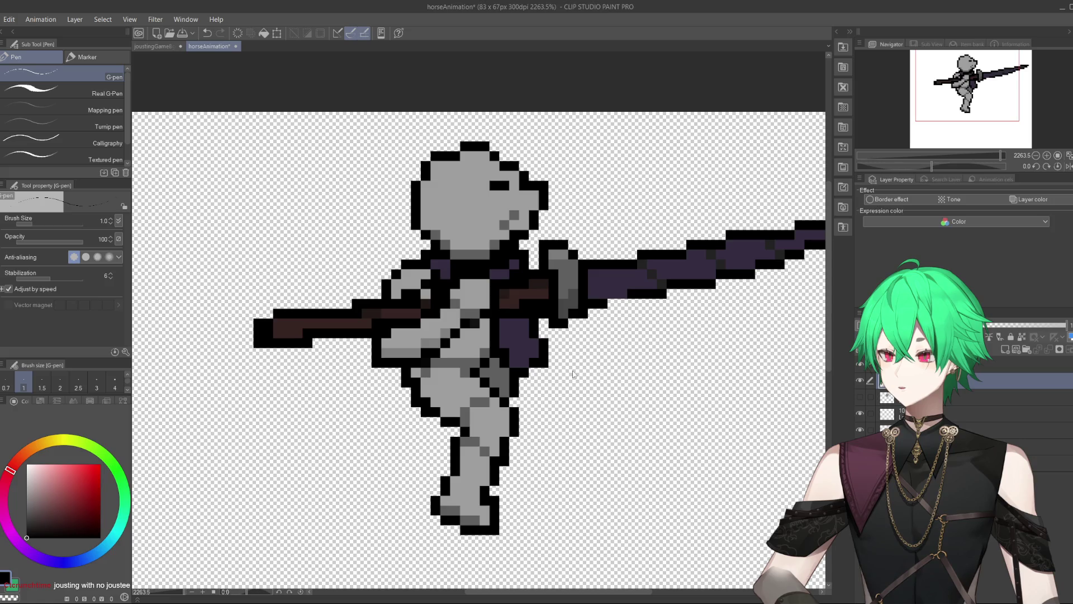
key("ctrl+z")
key("ctrl+z")
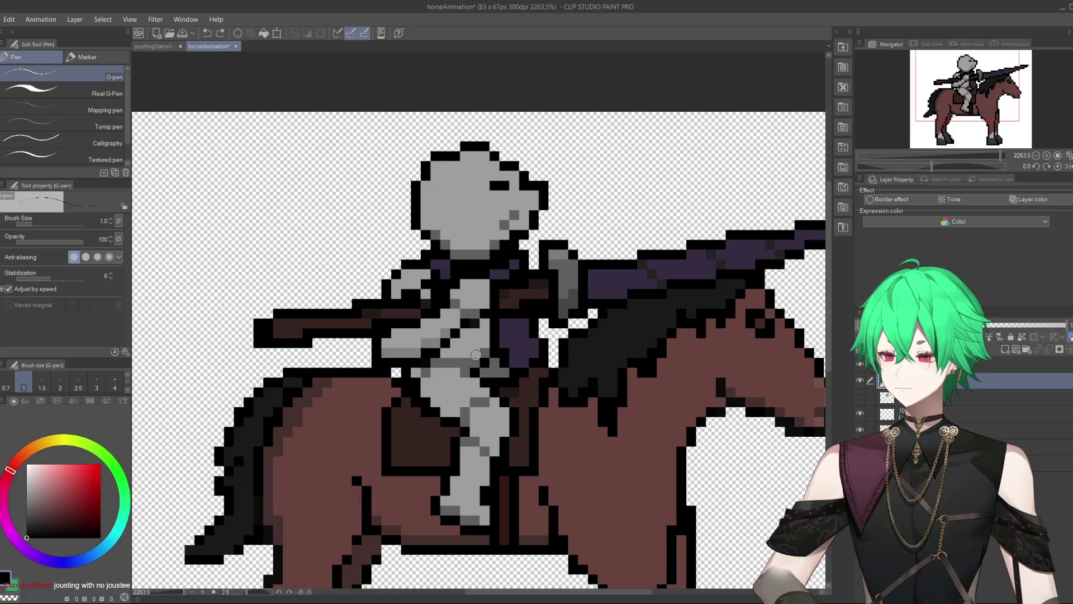
scroll(476, 354, "down", 2)
scroll(475, 355, "down", 1)
scroll(578, 461, "down", 1)
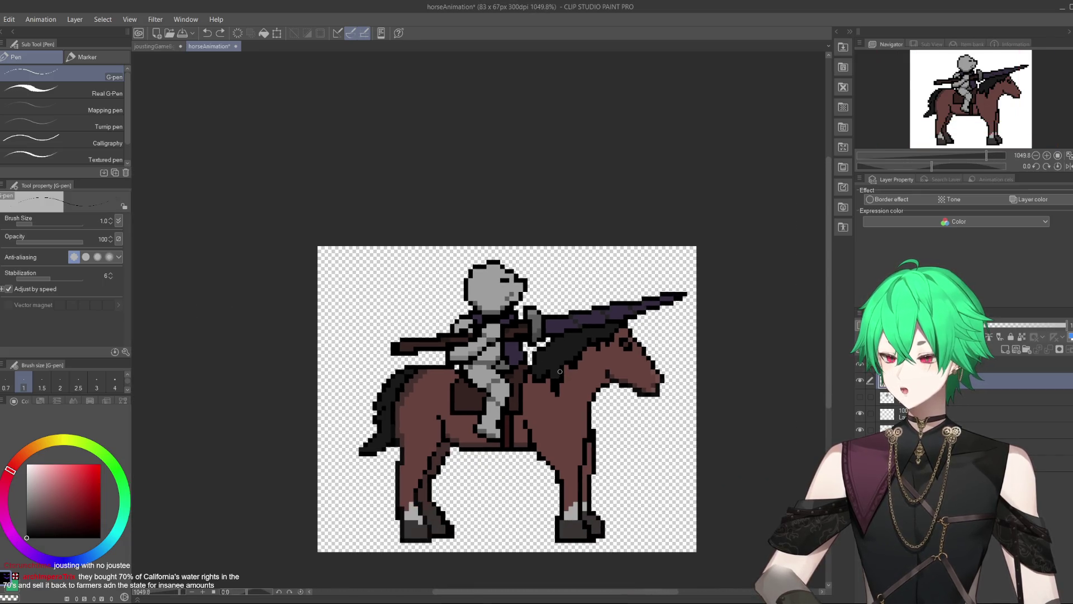
scroll(578, 461, "up", 1)
scroll(579, 461, "up", 1)
scroll(579, 461, "down", 1)
scroll(621, 470, "up", 3)
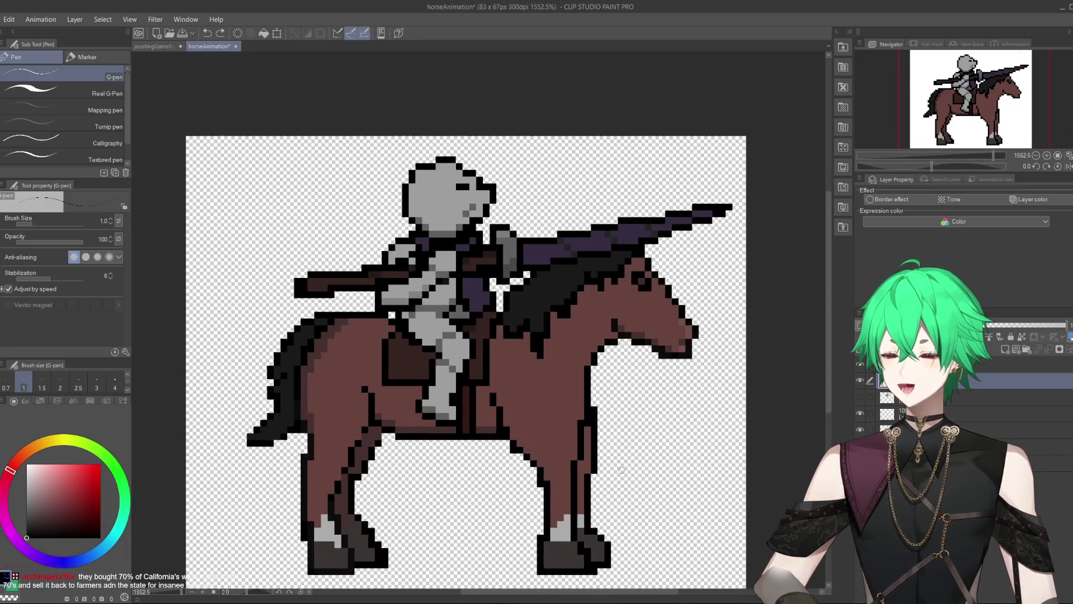
scroll(615, 468, "down", 2)
scroll(558, 463, "up", 1)
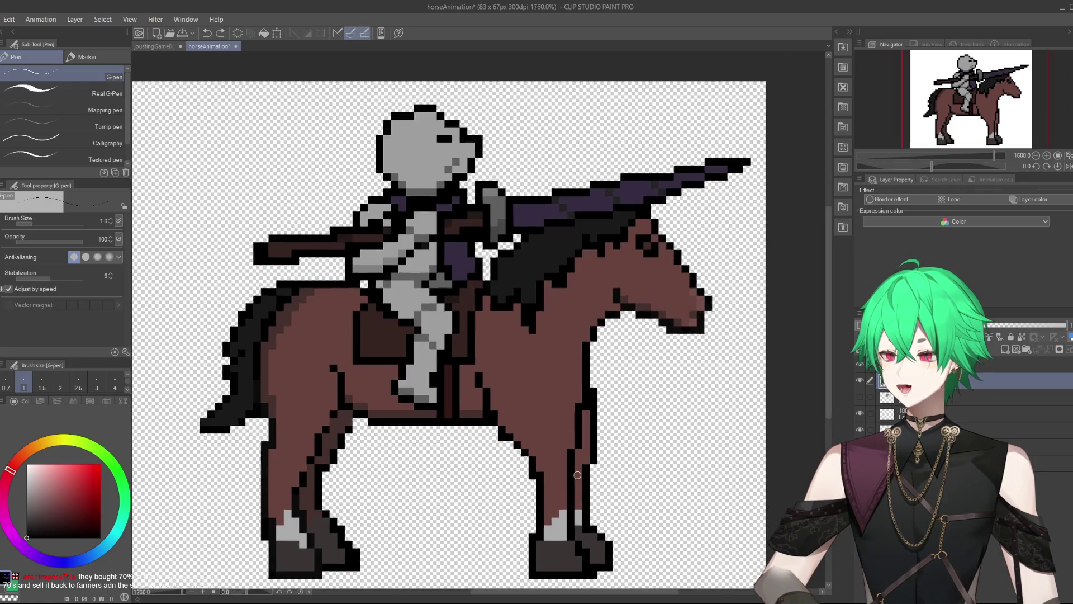
scroll(534, 460, "up", 1)
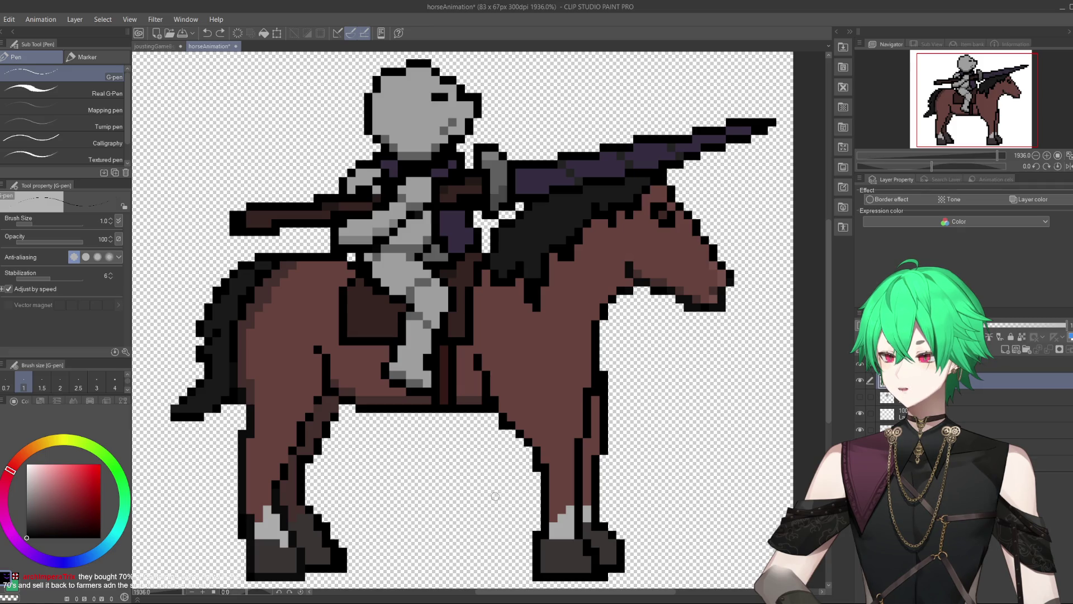
scroll(492, 475, "down", 1)
scroll(519, 419, "up", 1)
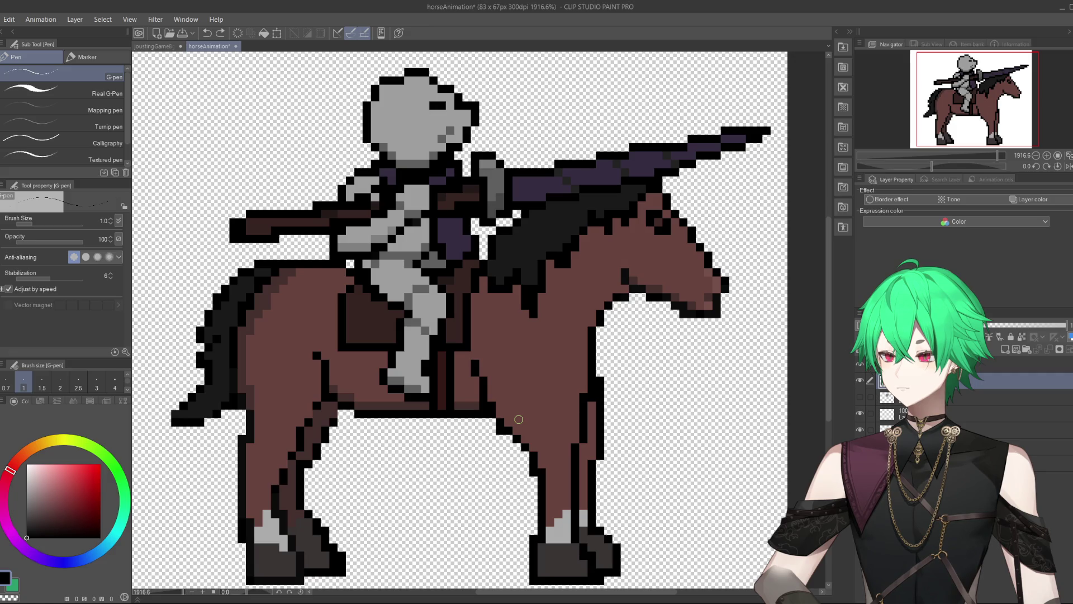
left_click(859, 365)
left_click(859, 366)
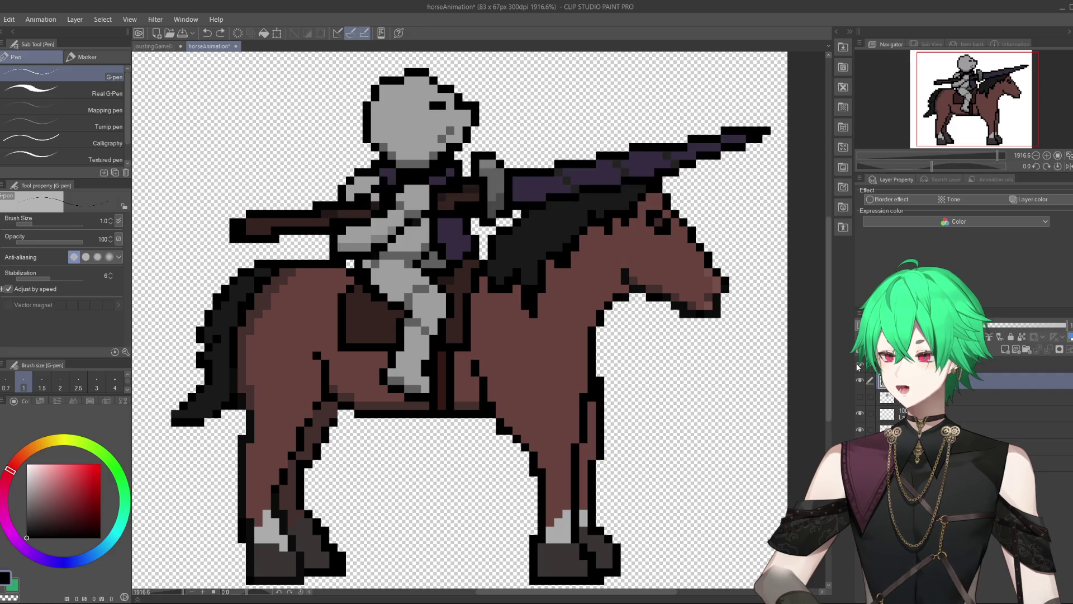
left_click(860, 366)
left_click(863, 381)
left_click(863, 380)
left_click(861, 367)
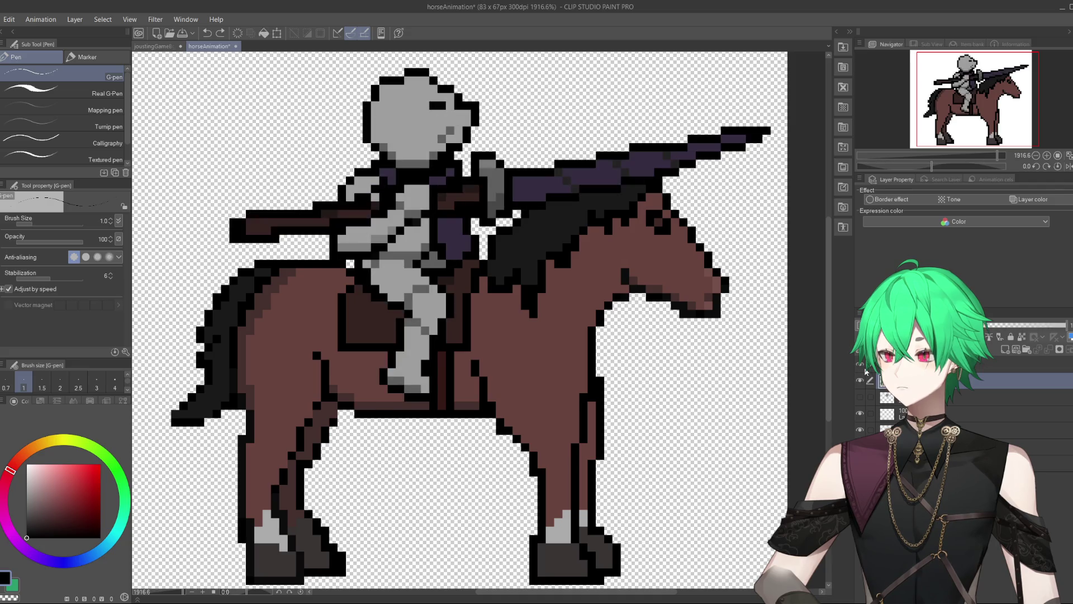
left_click(859, 365)
left_click(860, 366)
scroll(344, 243, "down", 1)
scroll(344, 243, "up", 3)
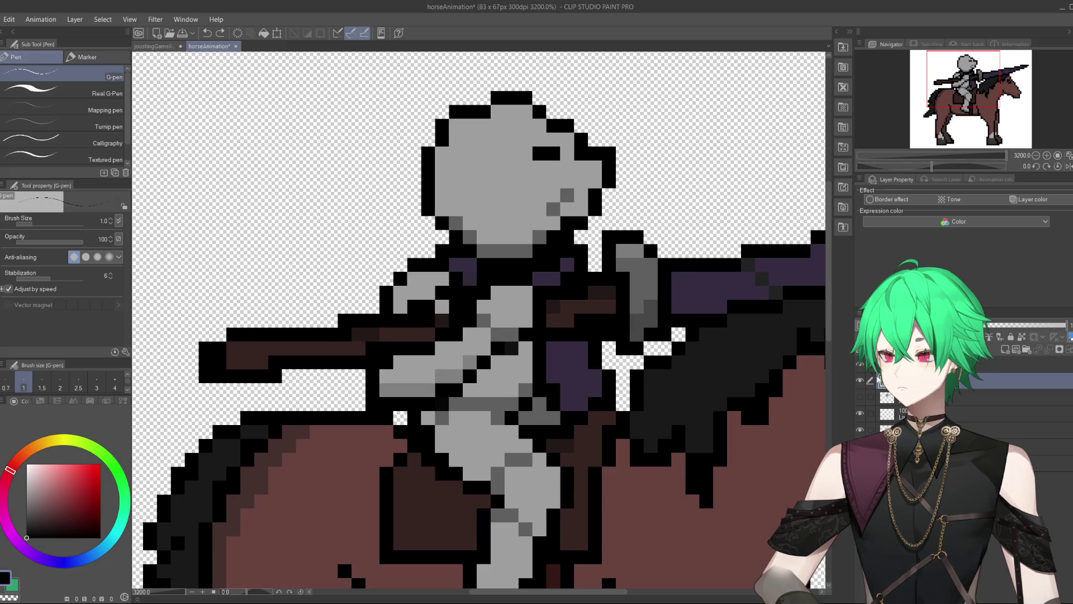
left_click(861, 382)
left_click(861, 381)
left_click(861, 381)
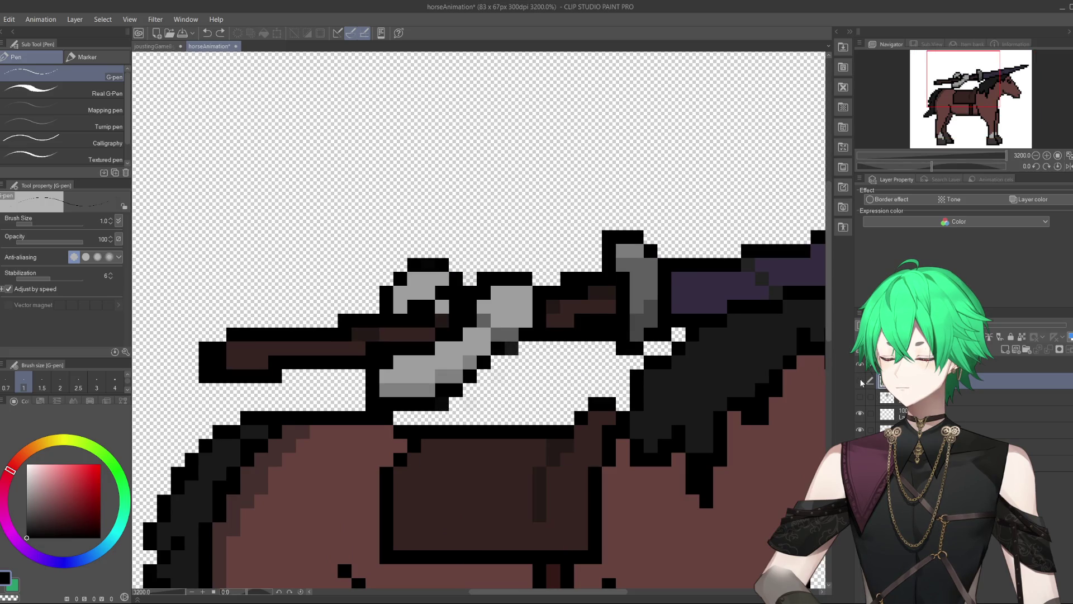
left_click(864, 366)
left_click(423, 286, "alt")
left_click(428, 307)
left_click(414, 307)
left_click(457, 289, "alt")
left_click(441, 307)
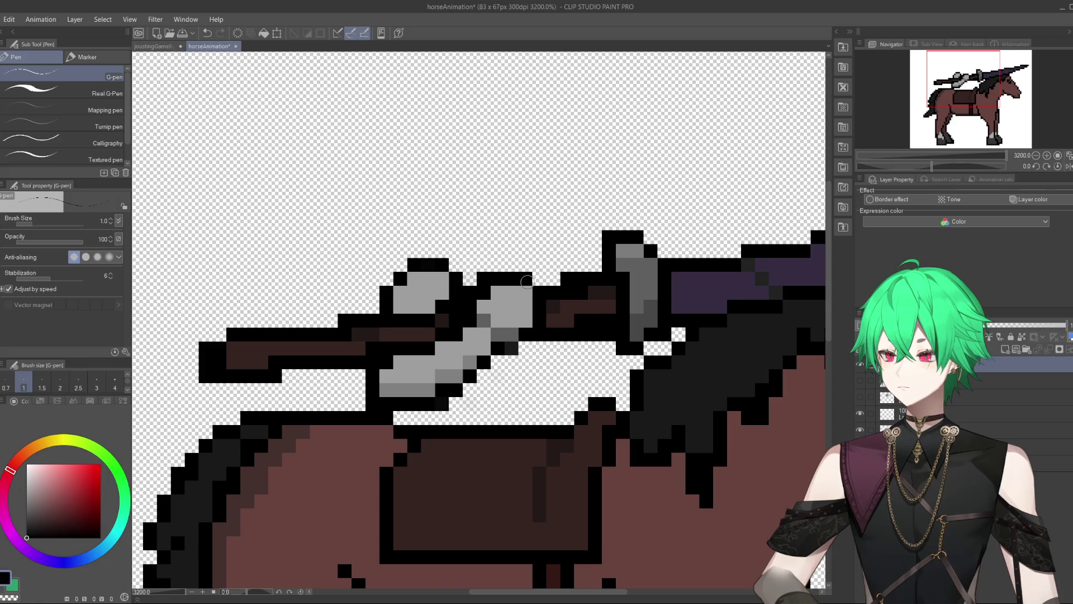
scroll(527, 281, "down", 3)
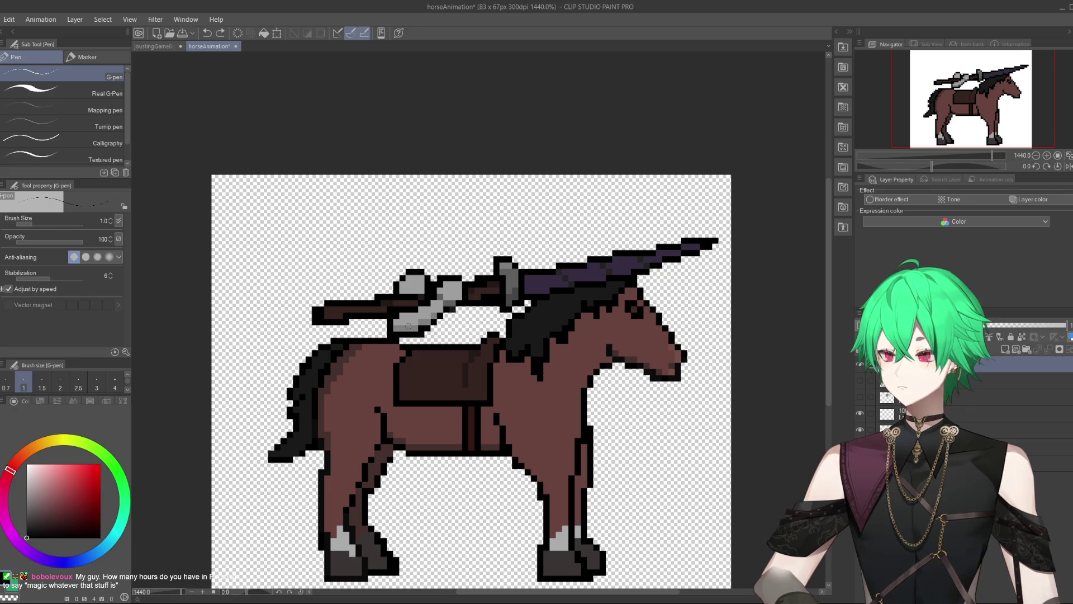
left_click(430, 292)
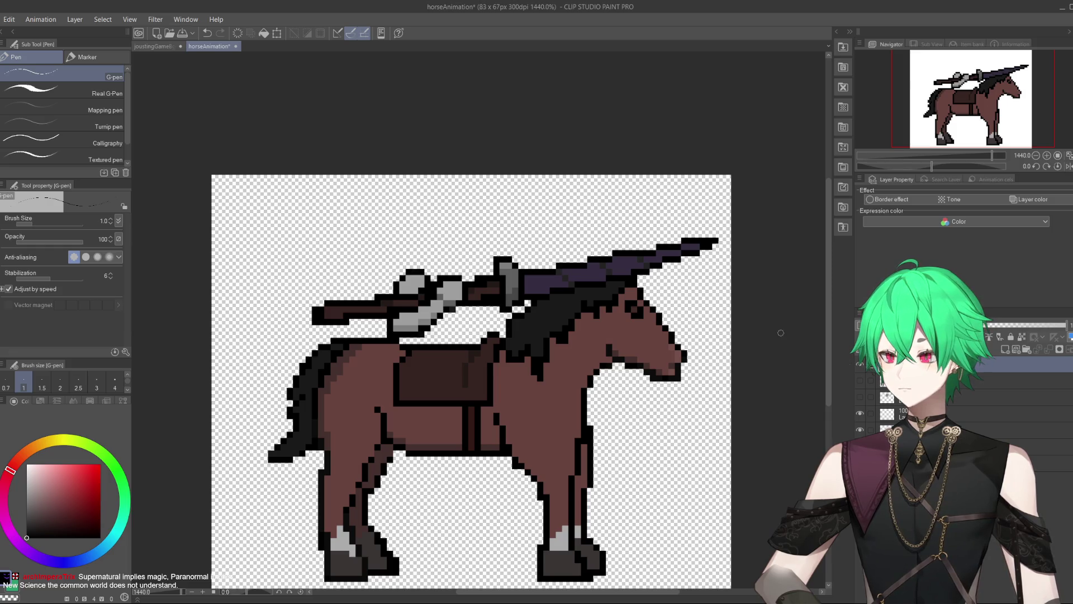
Step: Hide the rider and lance layer to view the horse without the knight's body
left_click(859, 364)
Step: Show the rider and lance layer again and reveal the grey rider on the horse
left_click(859, 364)
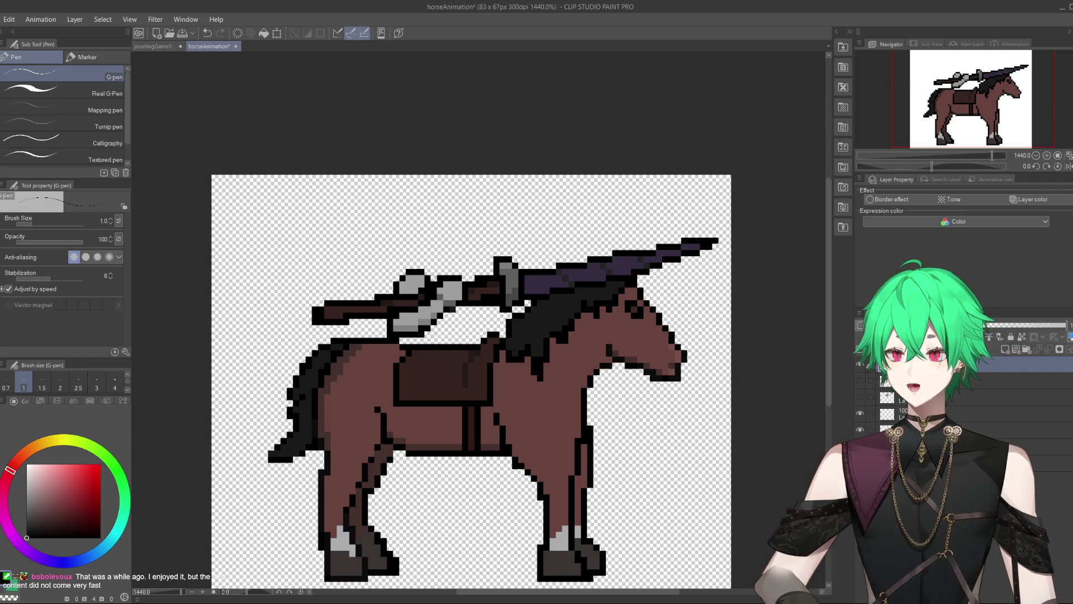
left_click(860, 381)
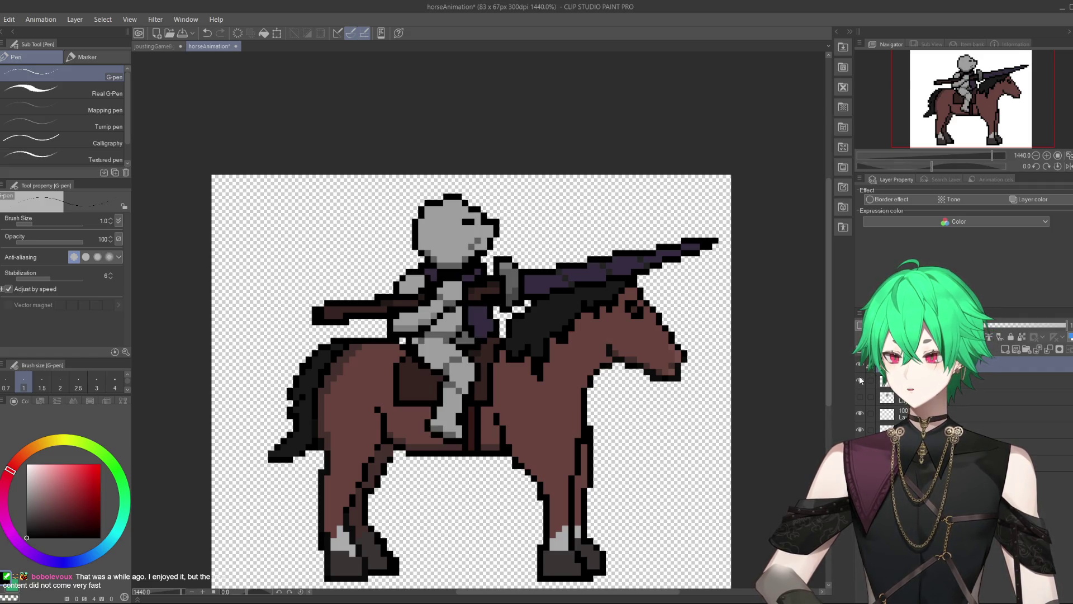
Step: Compare the sprite with the lance-arm and horse layers toggled on and off
scroll(363, 224, "up", 3)
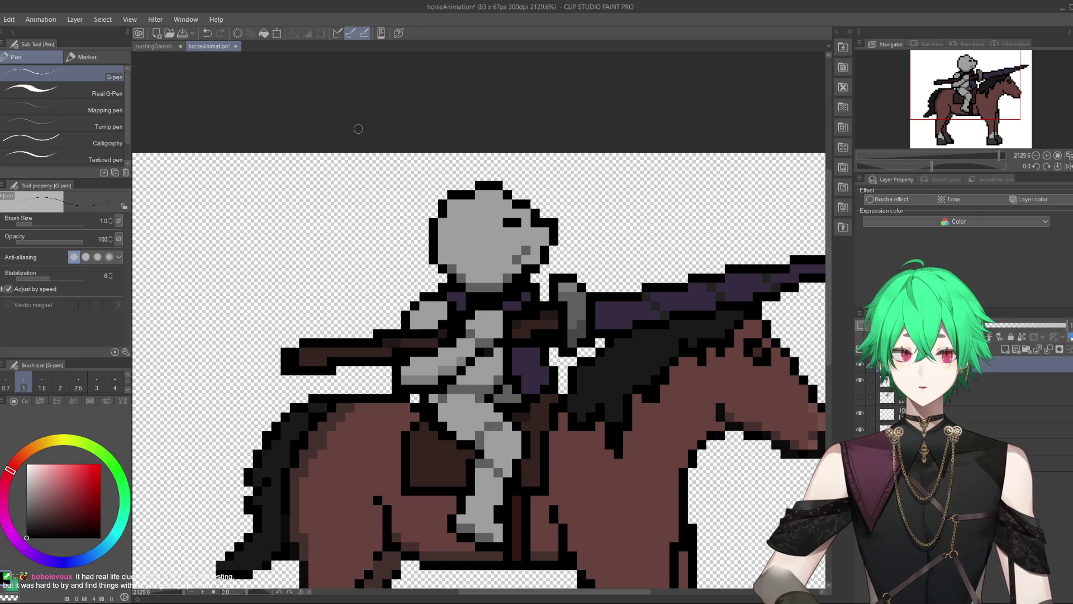
scroll(343, 254, "down", 1)
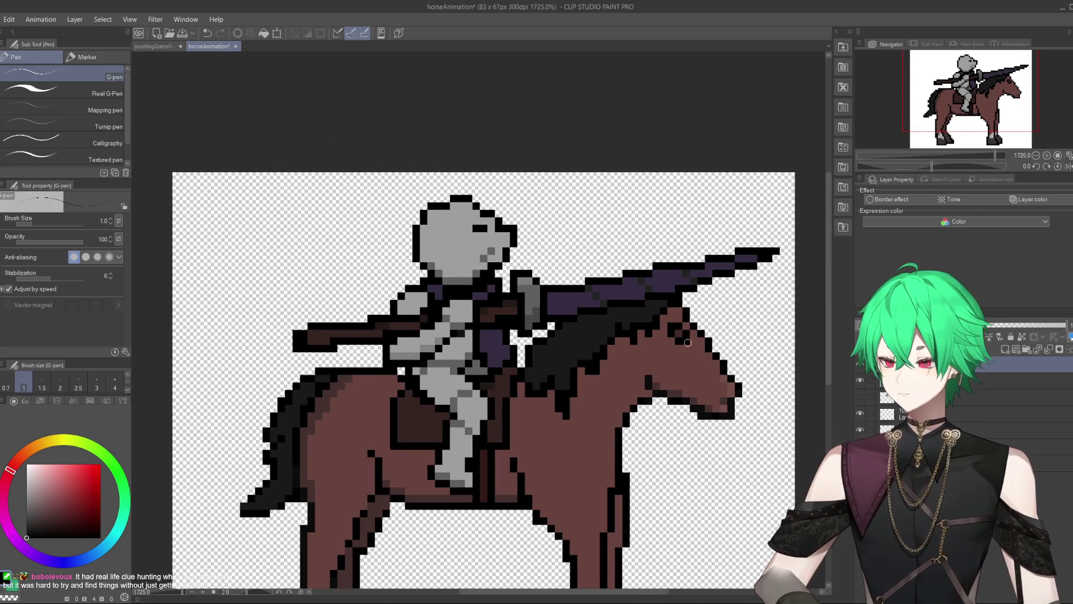
left_click(860, 365)
left_click(860, 365)
left_click(860, 364)
left_click(860, 365)
left_click(859, 365)
left_click(859, 364)
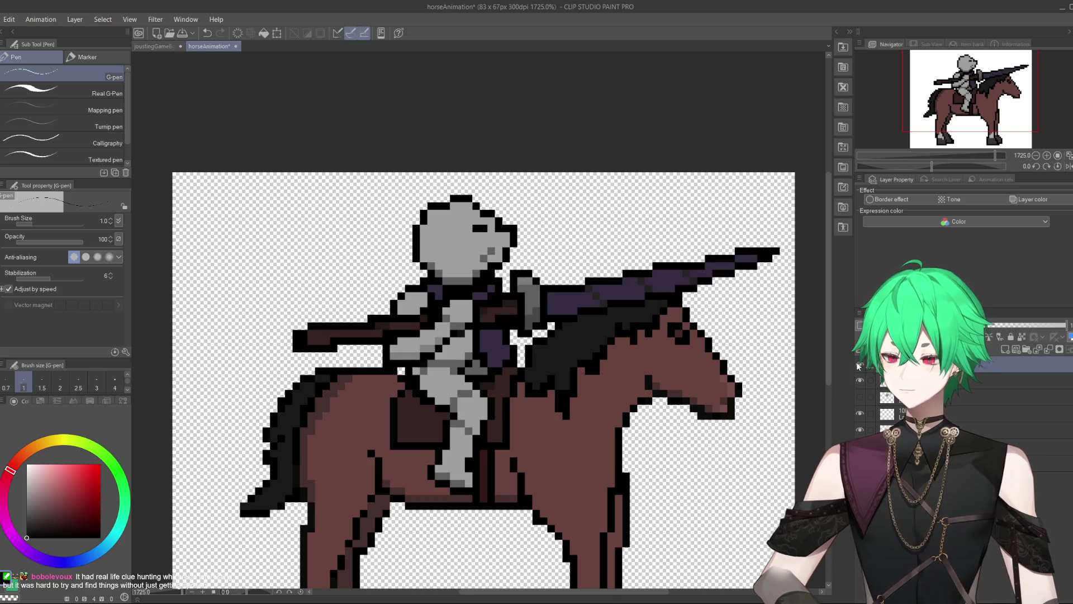
left_click(859, 380)
left_click(859, 380)
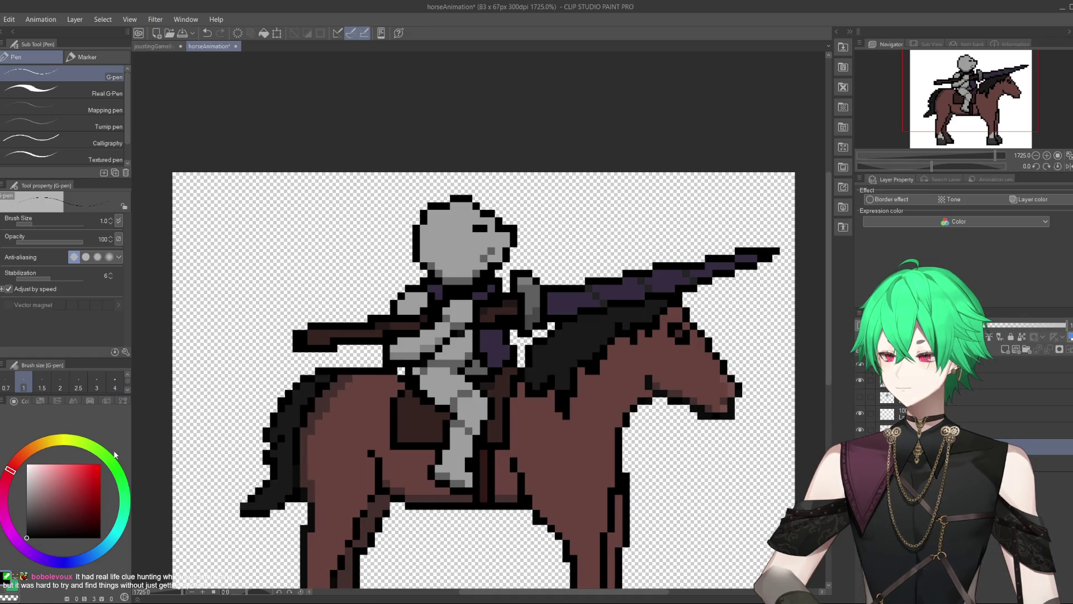
Step: Sample the mane's dark colour and repaint pixels on the horse's mane
left_click(562, 352, "alt")
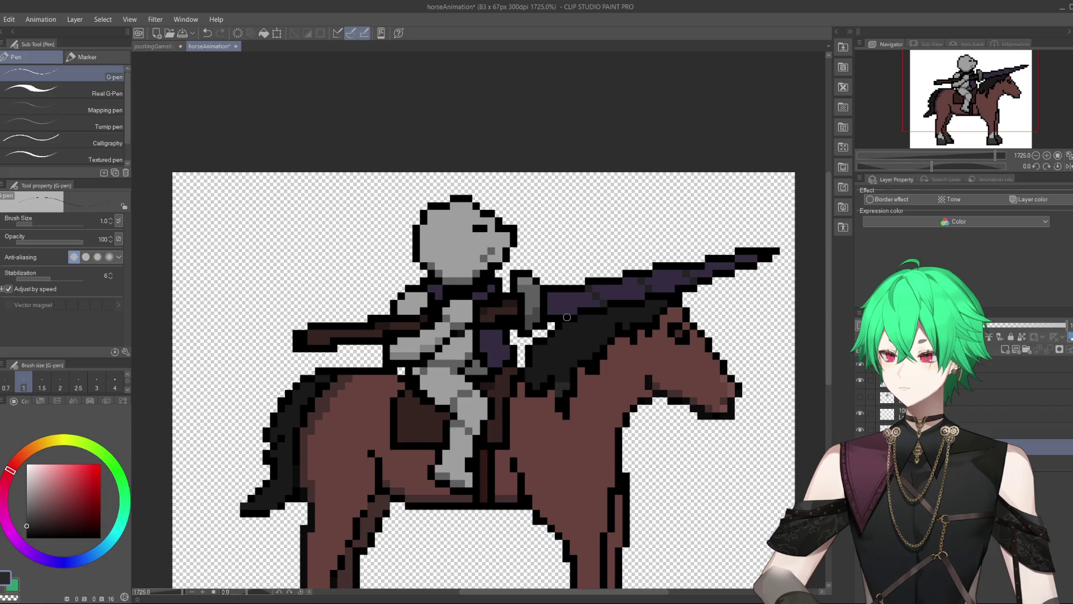
key("ctrl+z")
left_click(564, 362, "alt")
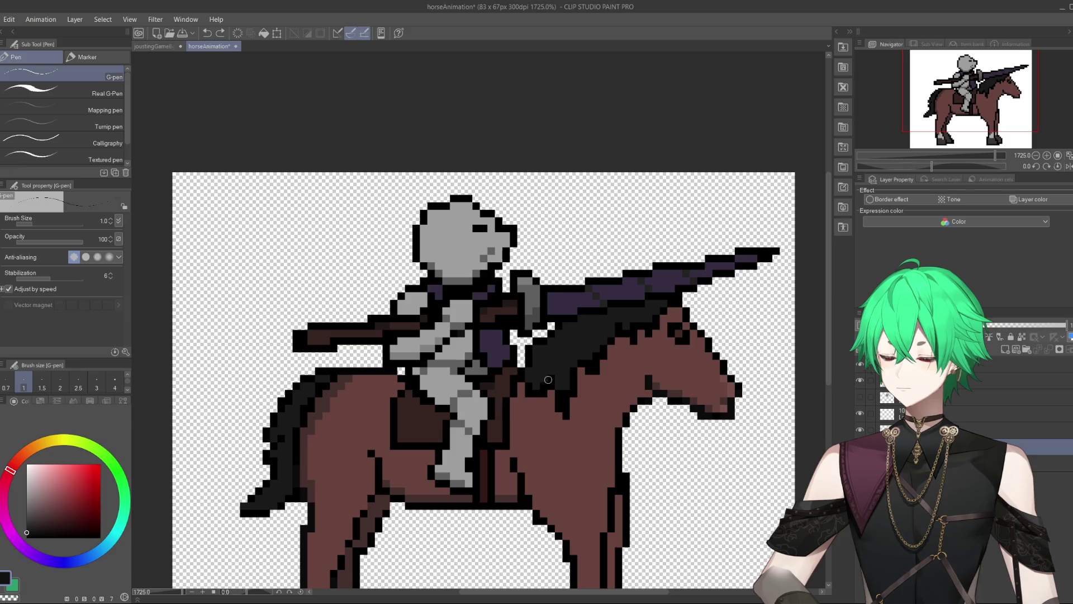
left_click(562, 394)
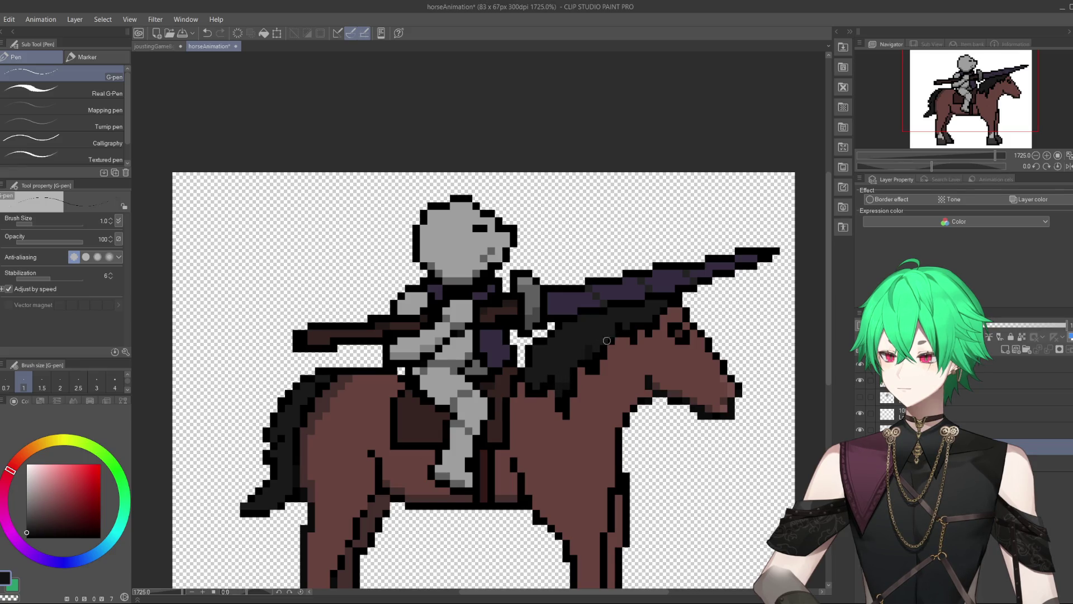
scroll(621, 387, "down", 3)
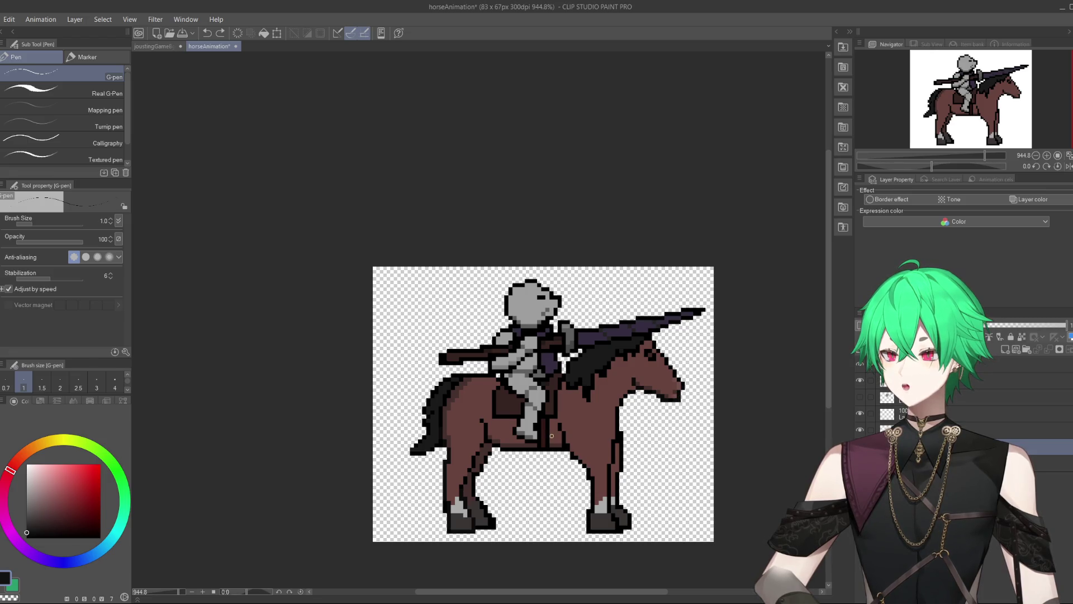
Step: Toggle the lance, arm and rider body layers on and off to compare them
scroll(609, 484, "up", 1)
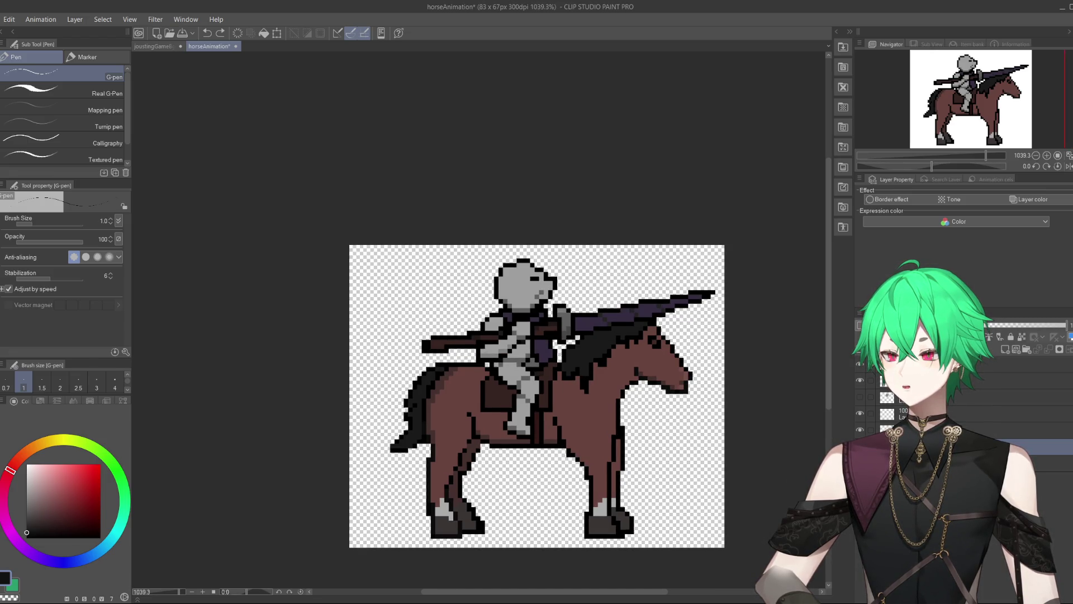
left_click(861, 379)
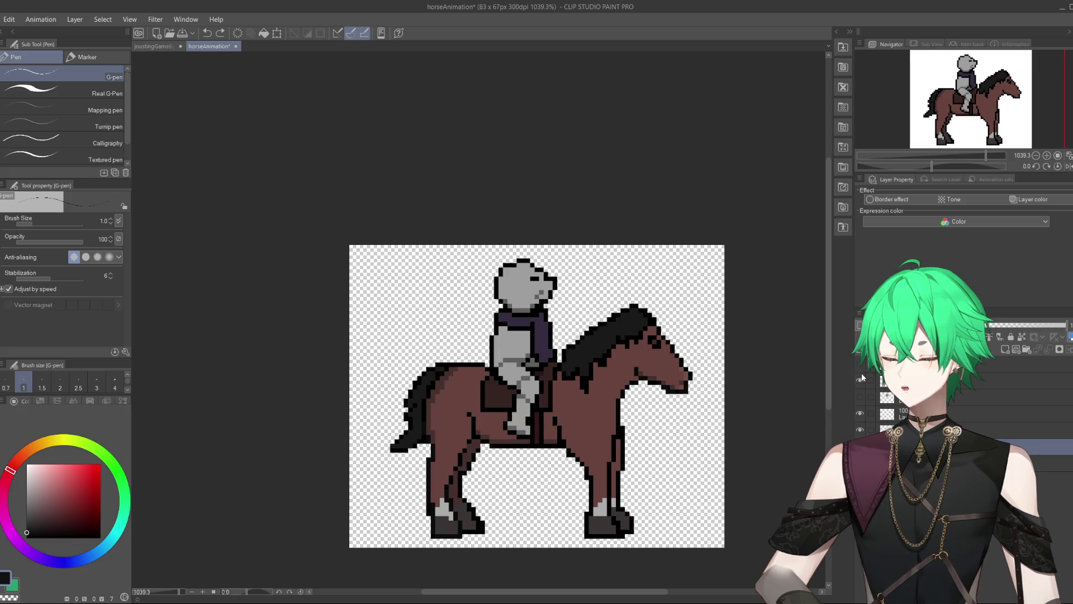
scroll(539, 320, "up", 3)
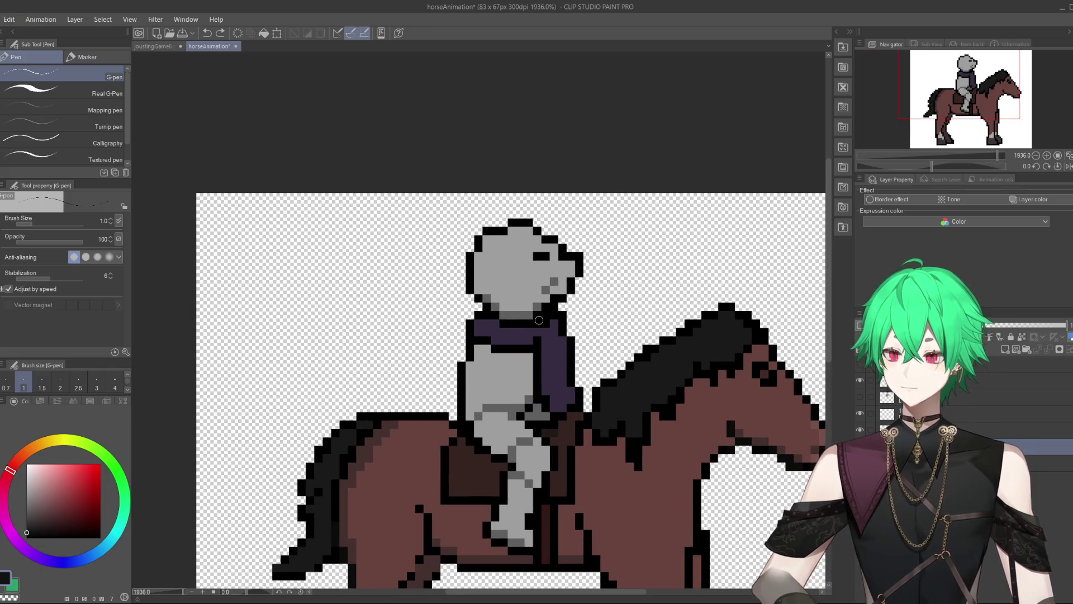
left_click(860, 396)
left_click(861, 397)
left_click(861, 396)
left_click(861, 396)
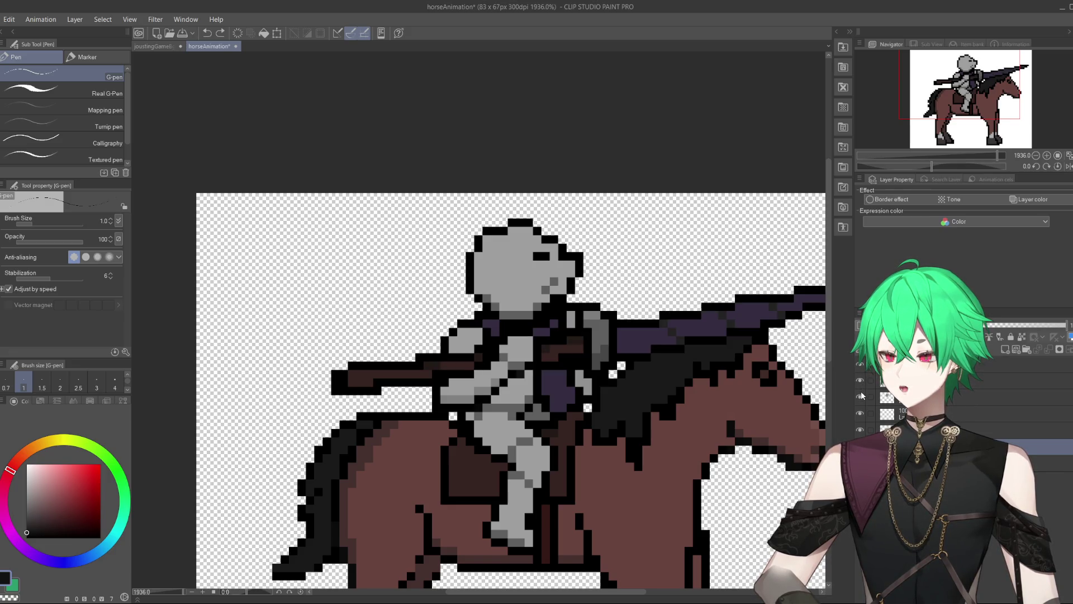
left_click(862, 381)
left_click(863, 382)
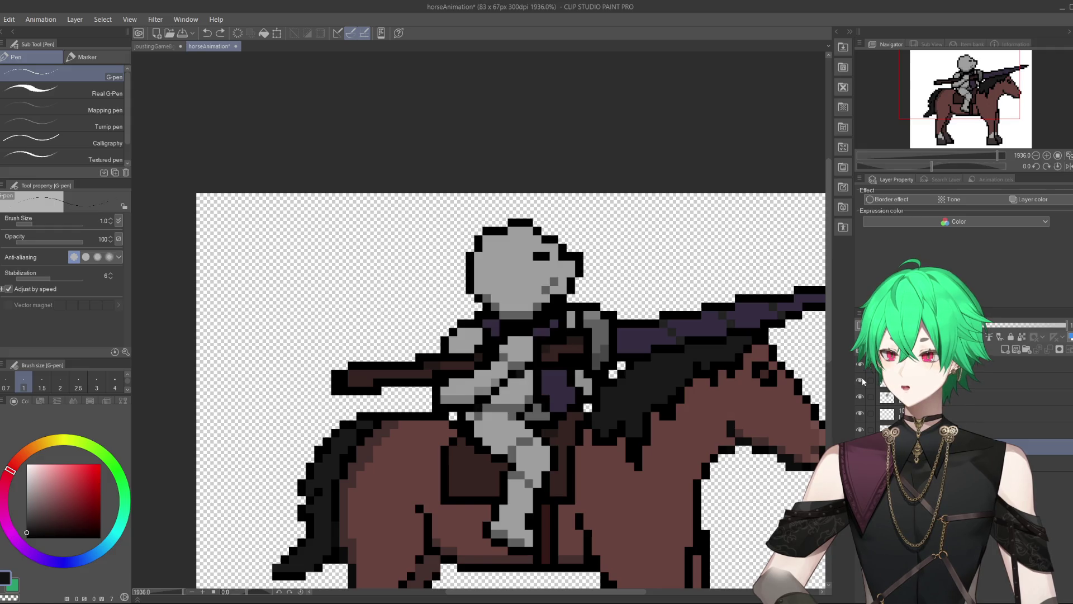
scroll(600, 387, "down", 5)
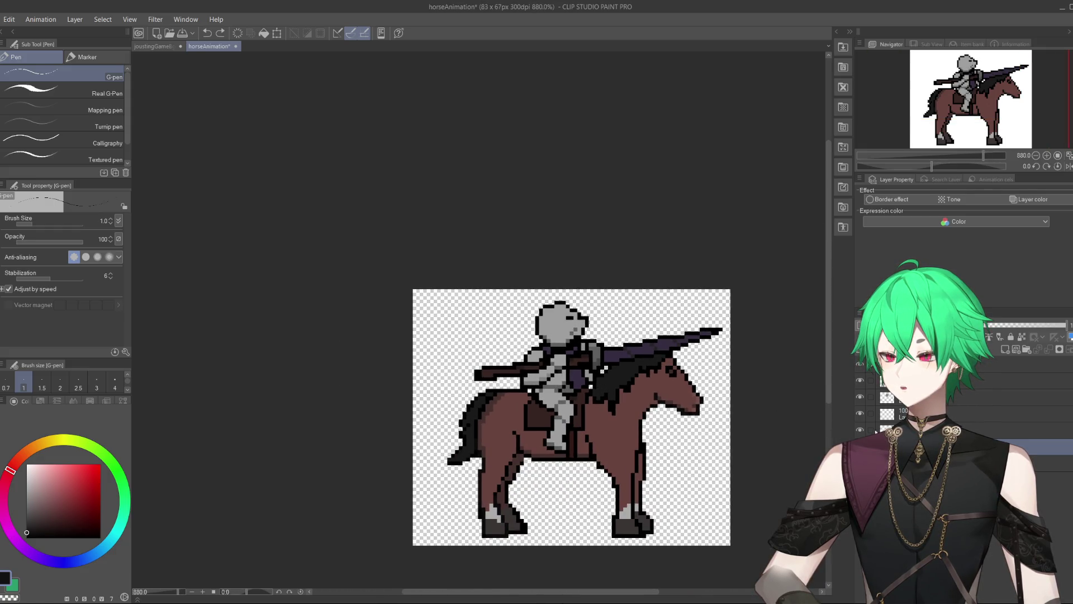
Step: Hide the rider's arm, body and lance layers, leaving only the horse
left_click(861, 396)
left_click(860, 381)
left_click(860, 366)
scroll(690, 518, "up", 3)
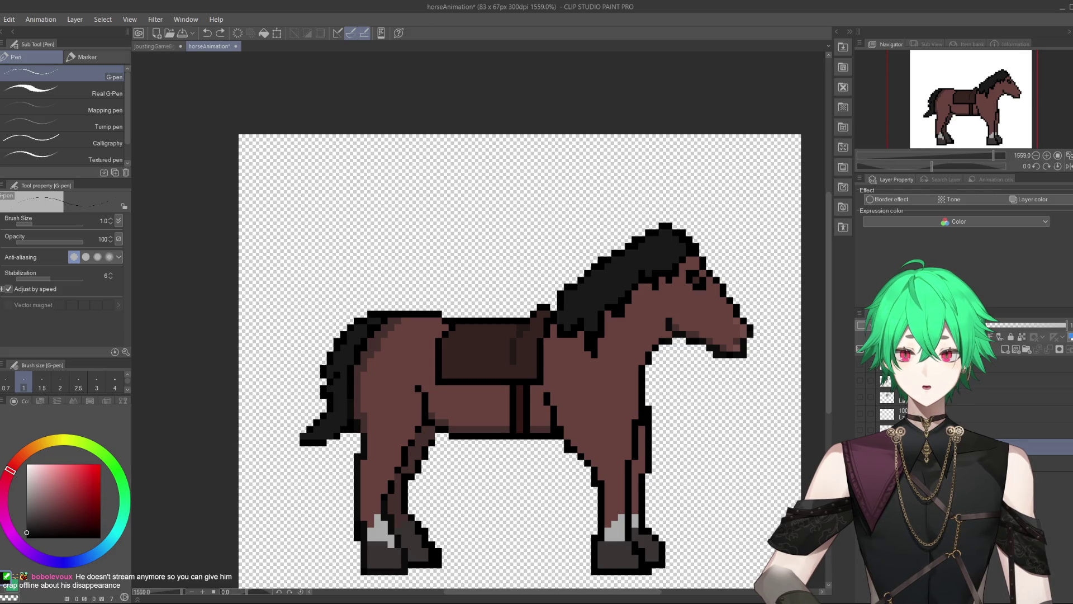
Step: Switch to the browser's Google Images results for 'horse running pixel animation'
key("alt+Tab")
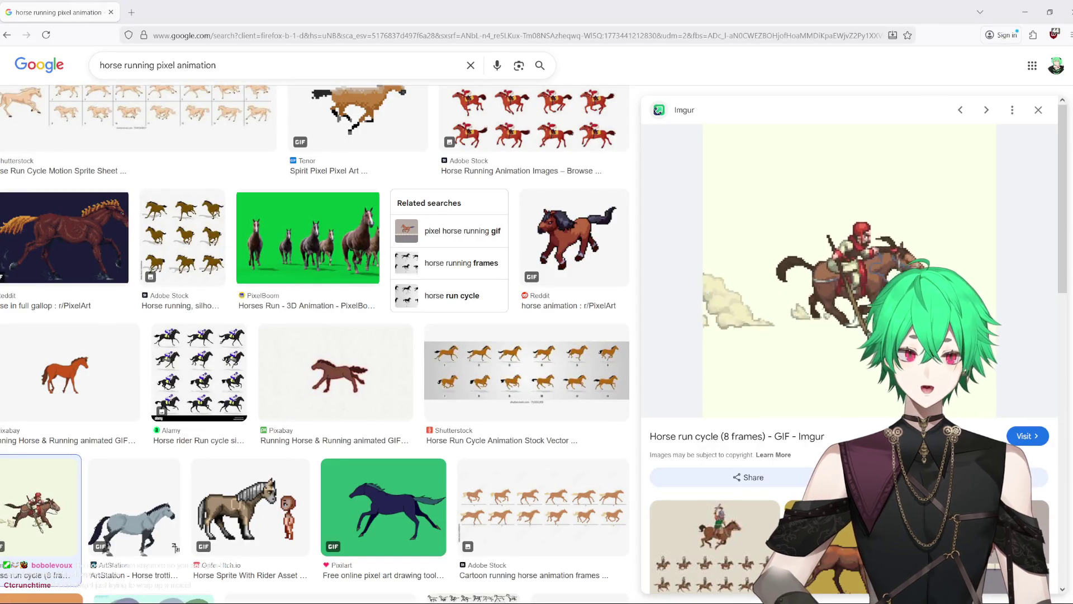
Step: Preview the green-screen horse runs, the horse riders sheet, the Spirit Pixel GIF and the ArtStation gallop
scroll(228, 276, "up", 1)
scroll(227, 277, "up", 2)
left_click(324, 346)
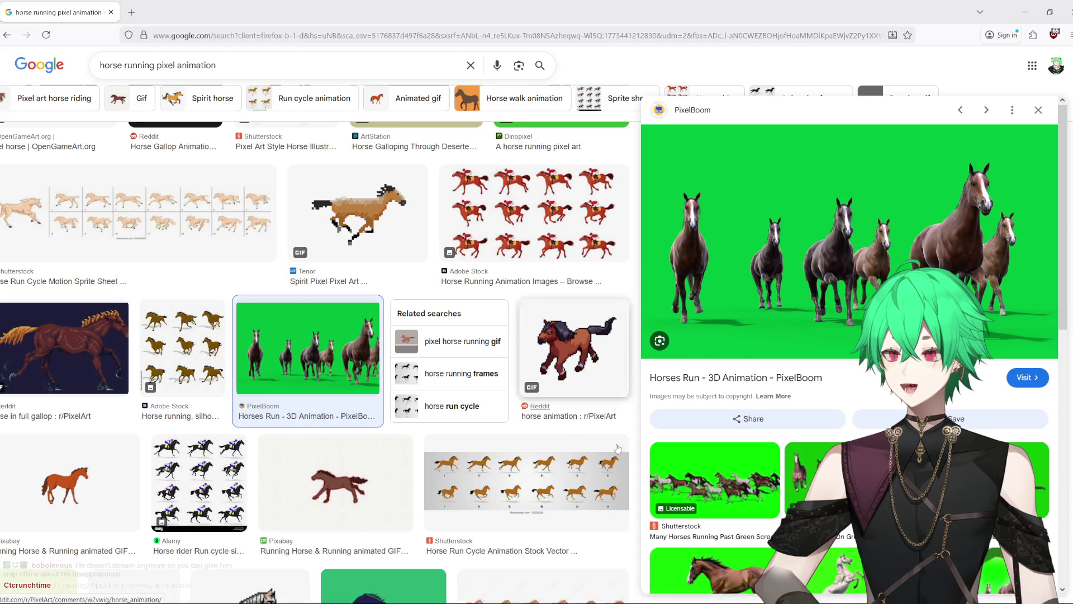
left_click(714, 479)
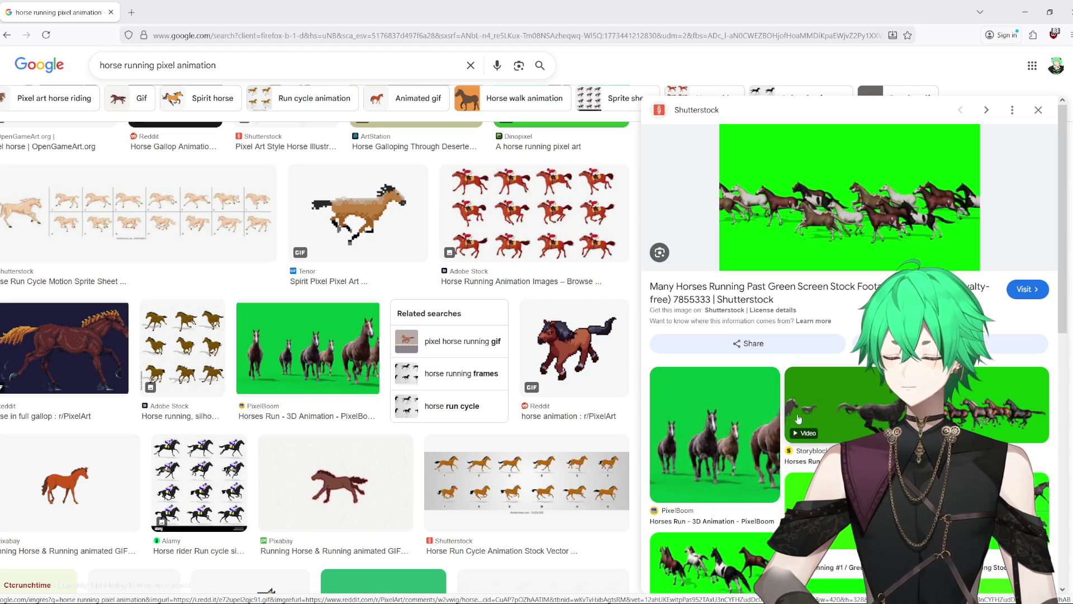
scroll(541, 358, "up", 2)
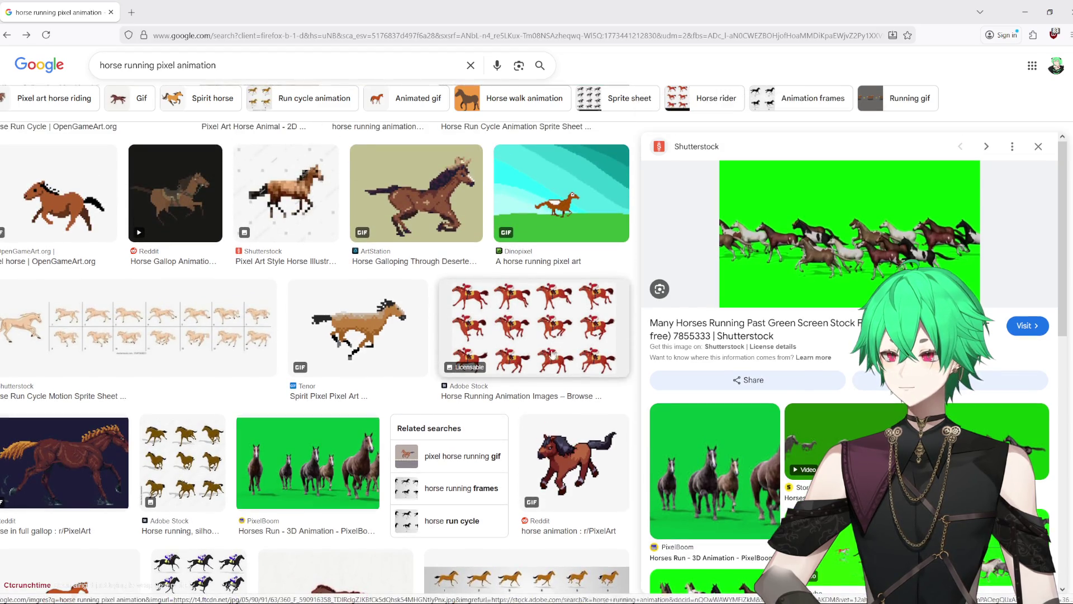
left_click(541, 358)
left_click(366, 335)
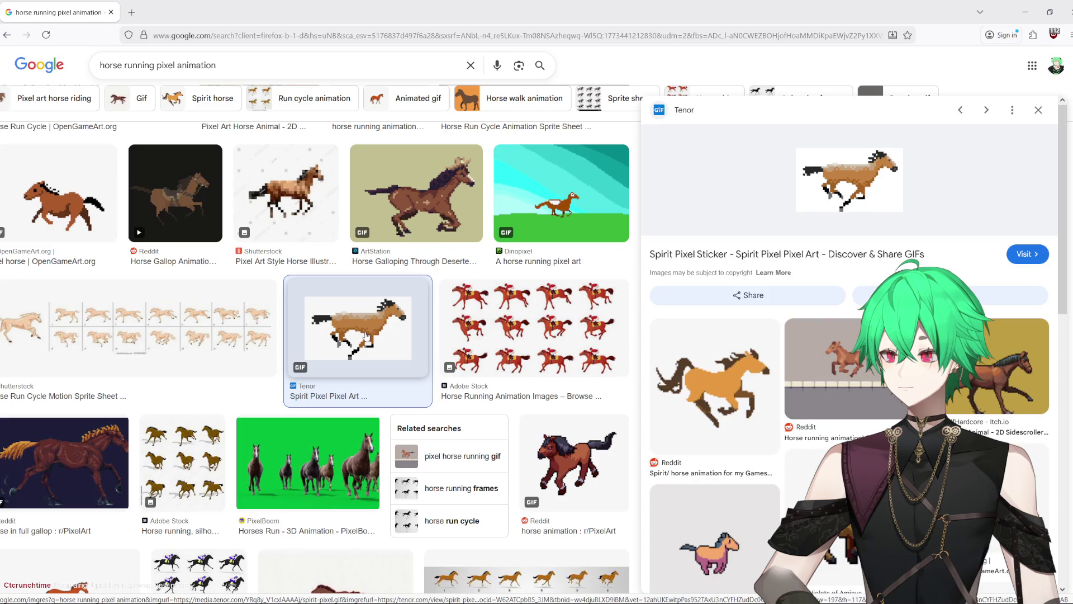
left_click(404, 255)
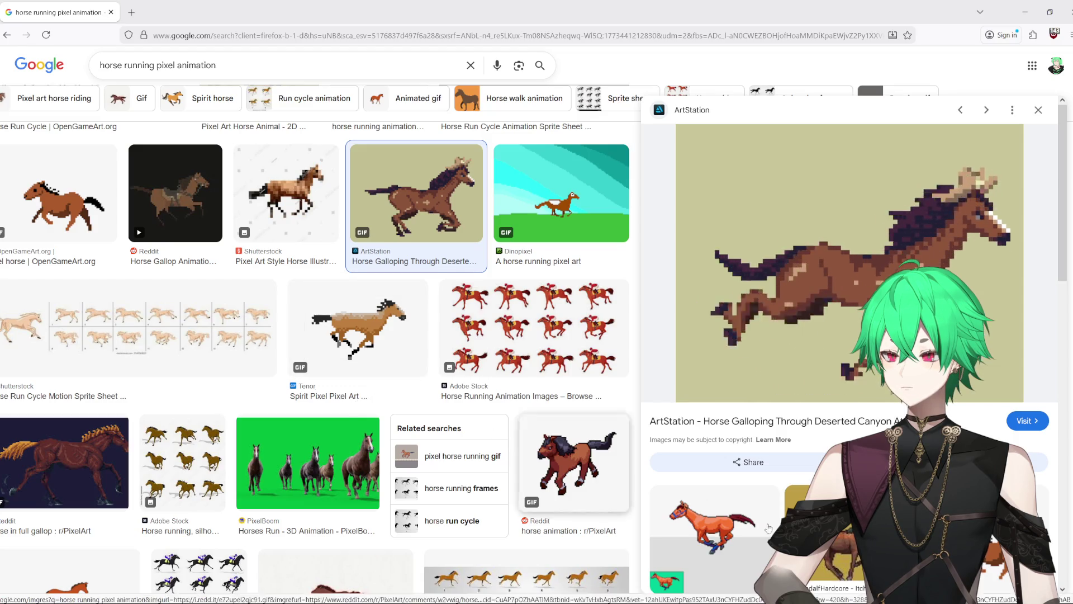
Step: Preview the itch.io sidescroller, Reddit full gallop, orange Reddit Spirit horse and Pinterest rider frames
left_click(816, 548)
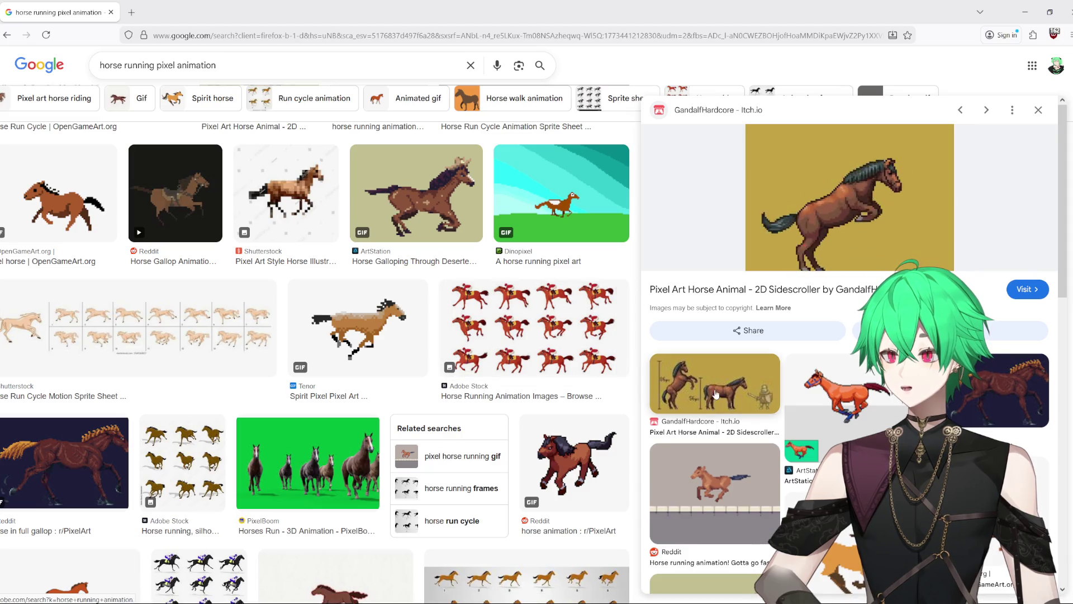
left_click(64, 463)
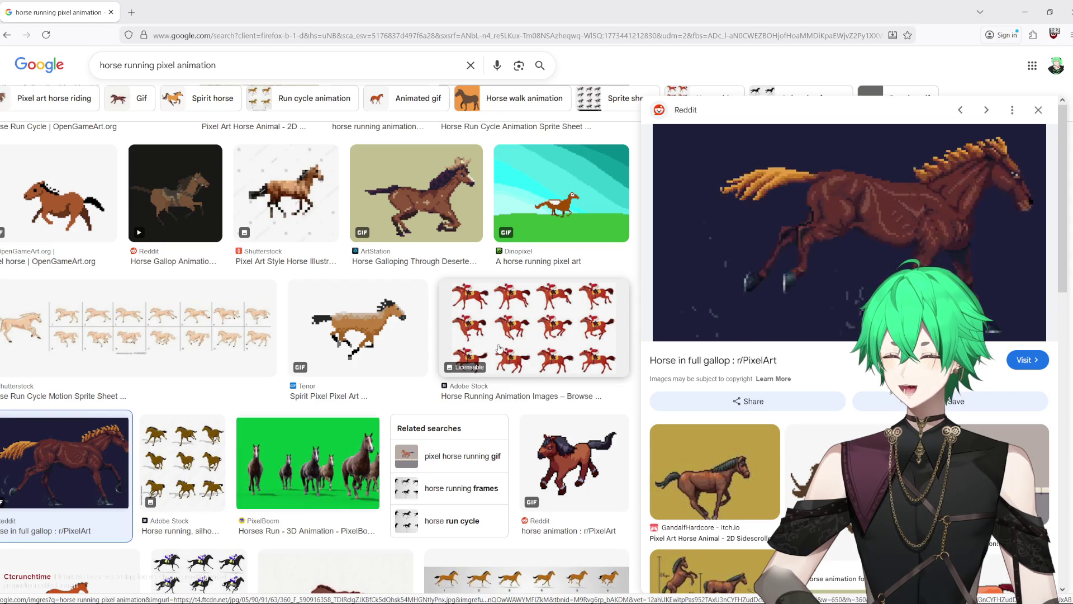
scroll(500, 348, "down", 1)
left_click(593, 407)
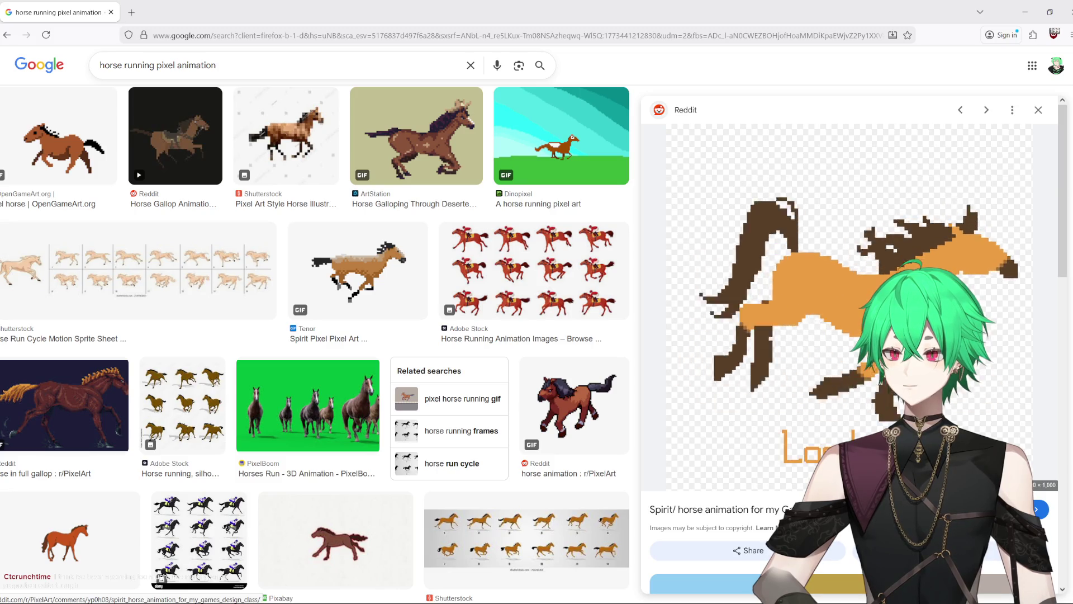
scroll(840, 417, "down", 4)
scroll(840, 417, "up", 3)
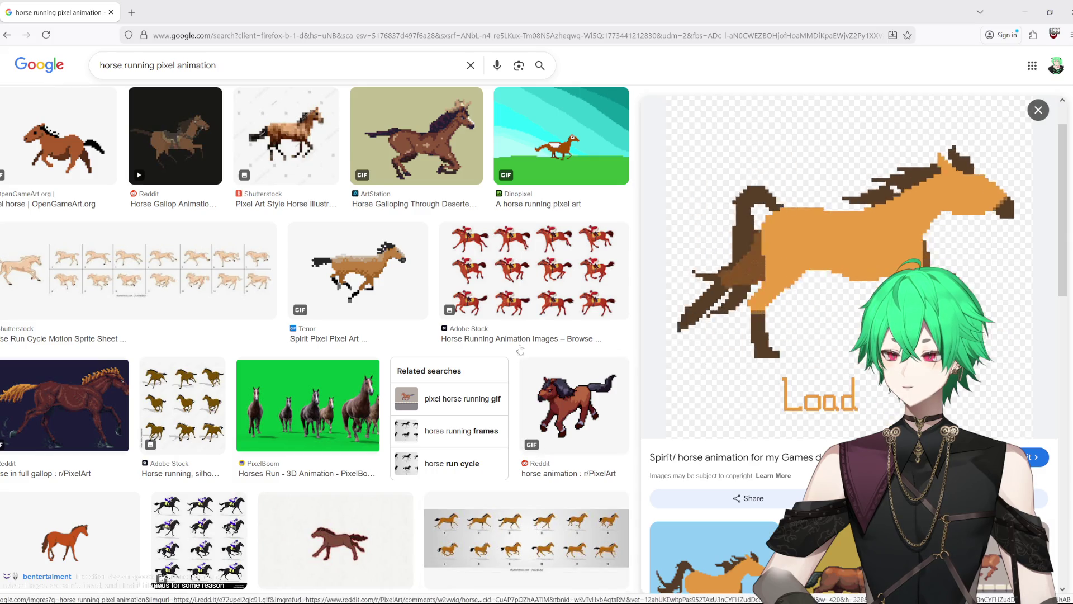
scroll(516, 302, "up", 5)
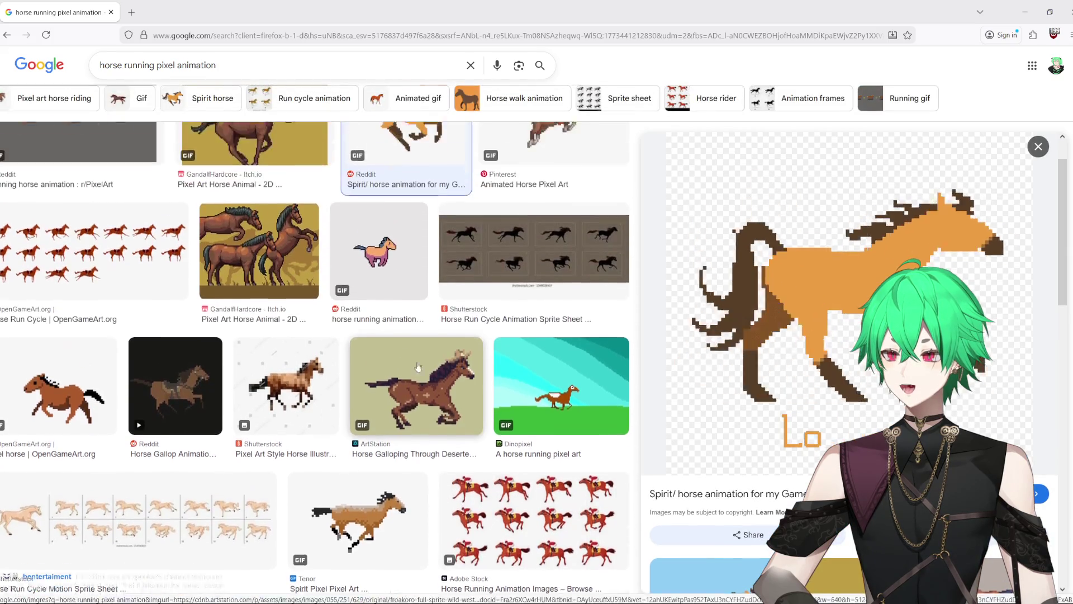
scroll(94, 285, "up", 4)
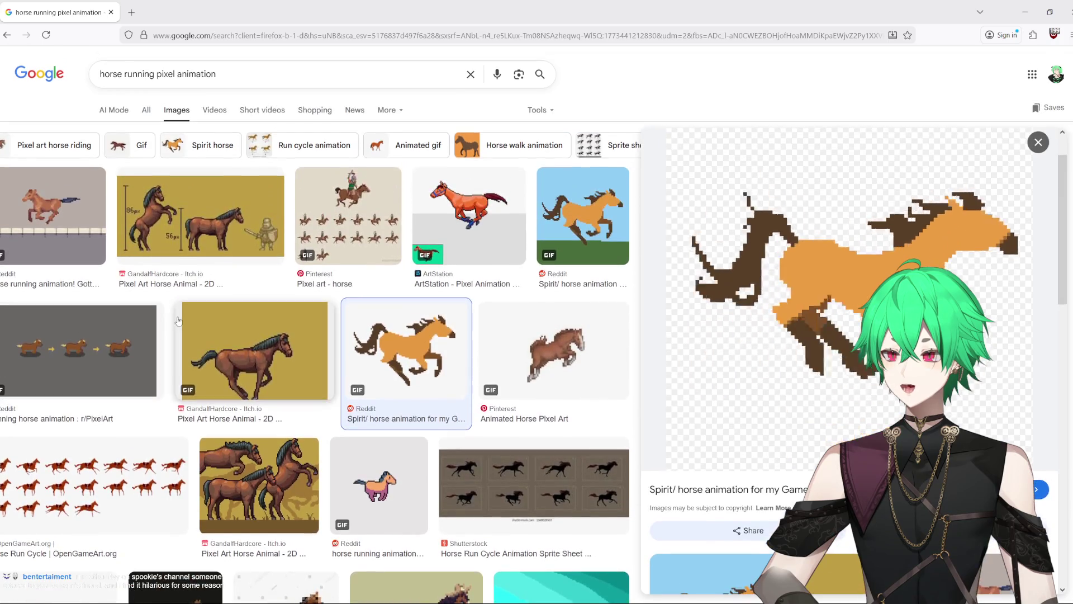
left_click(315, 237)
Step: Scroll down the results while the Pinterest 'Pixel art - horse' rider frames stay in the preview
scroll(288, 362, "down", 1)
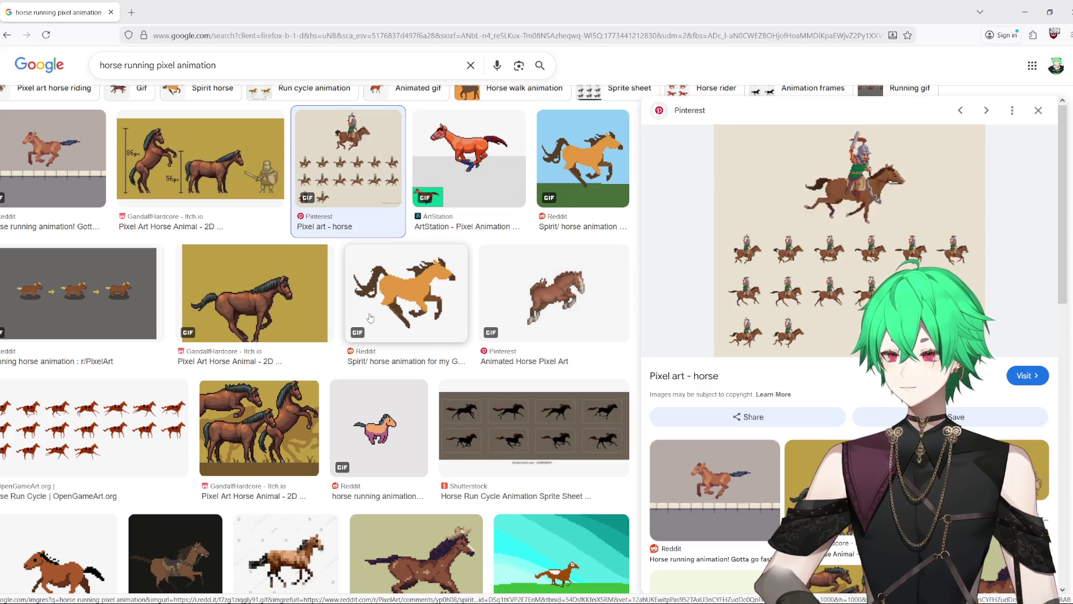
scroll(373, 334, "down", 3)
scroll(373, 335, "down", 9)
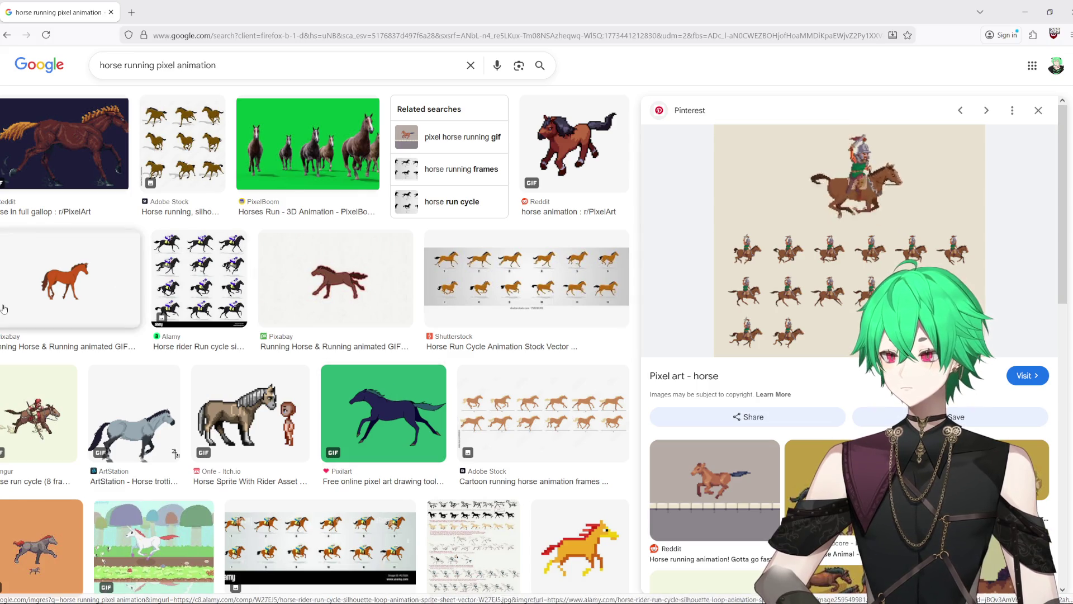
scroll(290, 439, "down", 2)
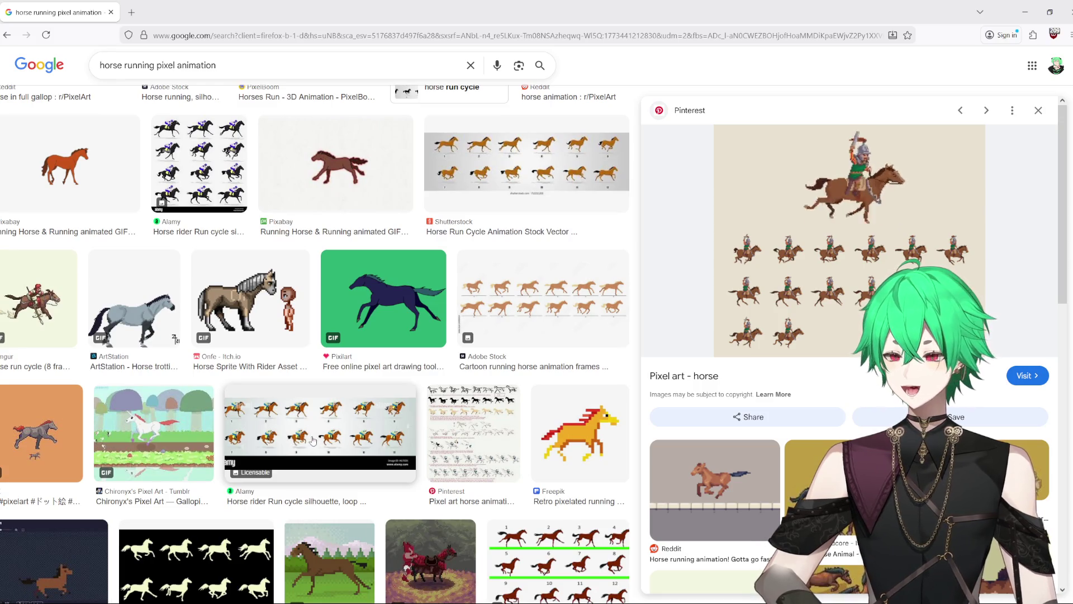
scroll(362, 451, "up", 1)
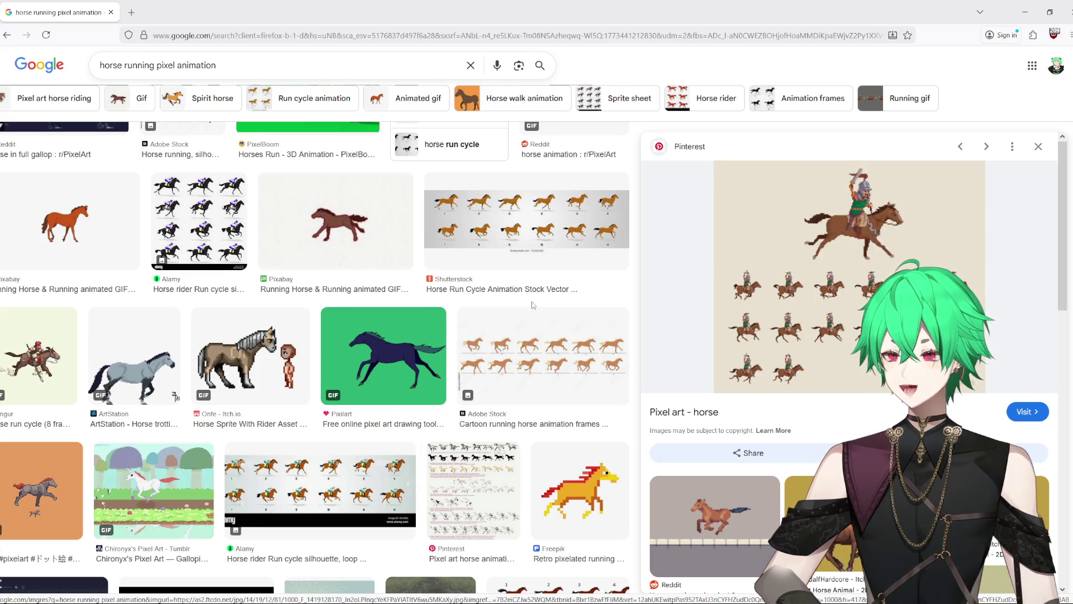
scroll(534, 301, "down", 2)
scroll(534, 300, "down", 5)
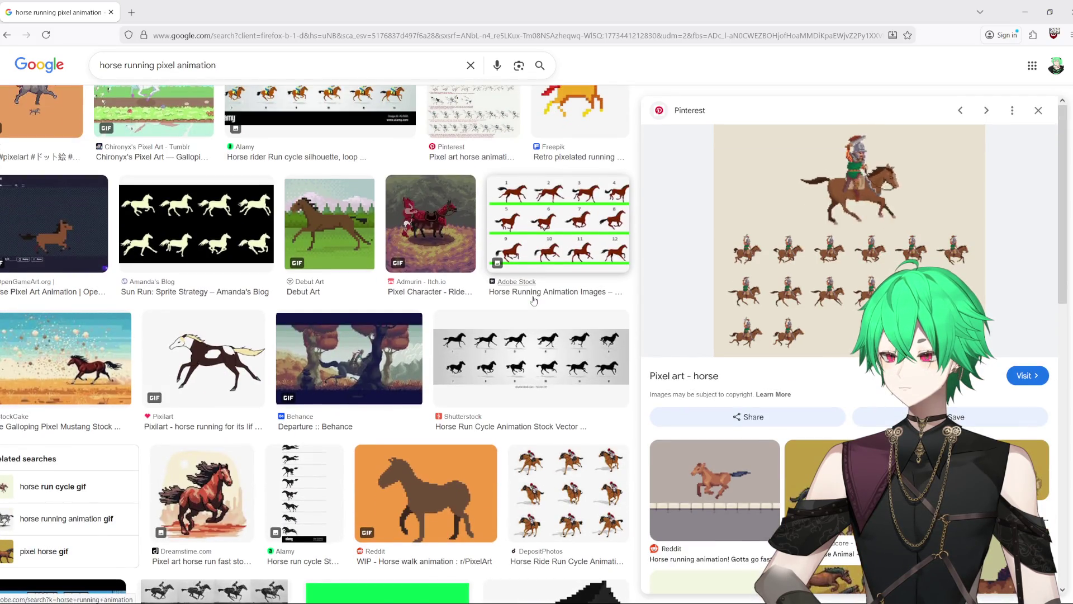
scroll(534, 301, "up", 6)
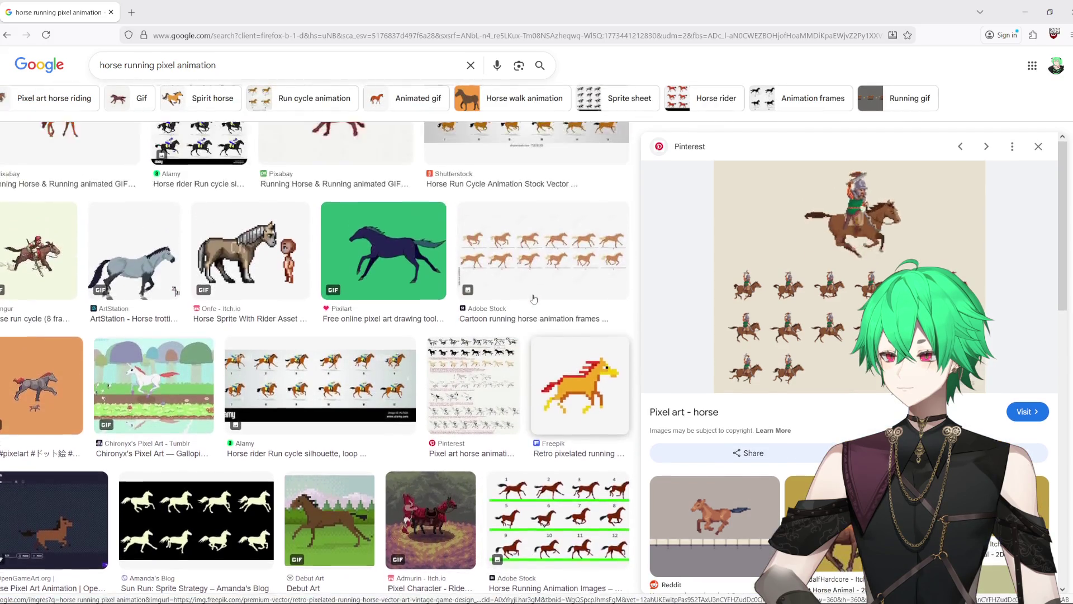
scroll(412, 406, "up", 3)
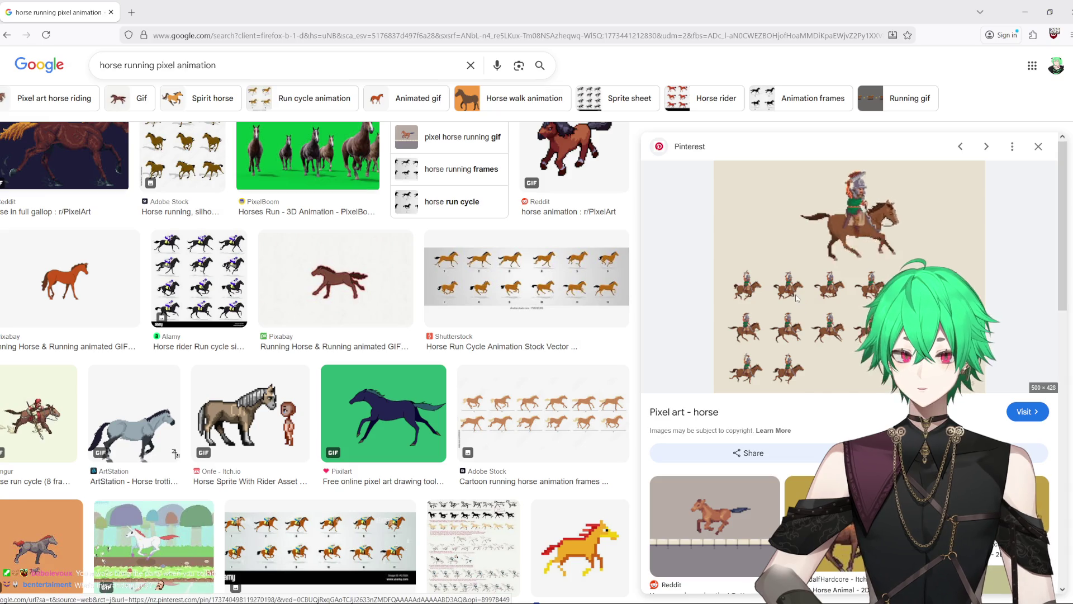
Step: Open the horse-rider preview's Pinterest source in a new tab and follow the redirect
right_click(801, 303)
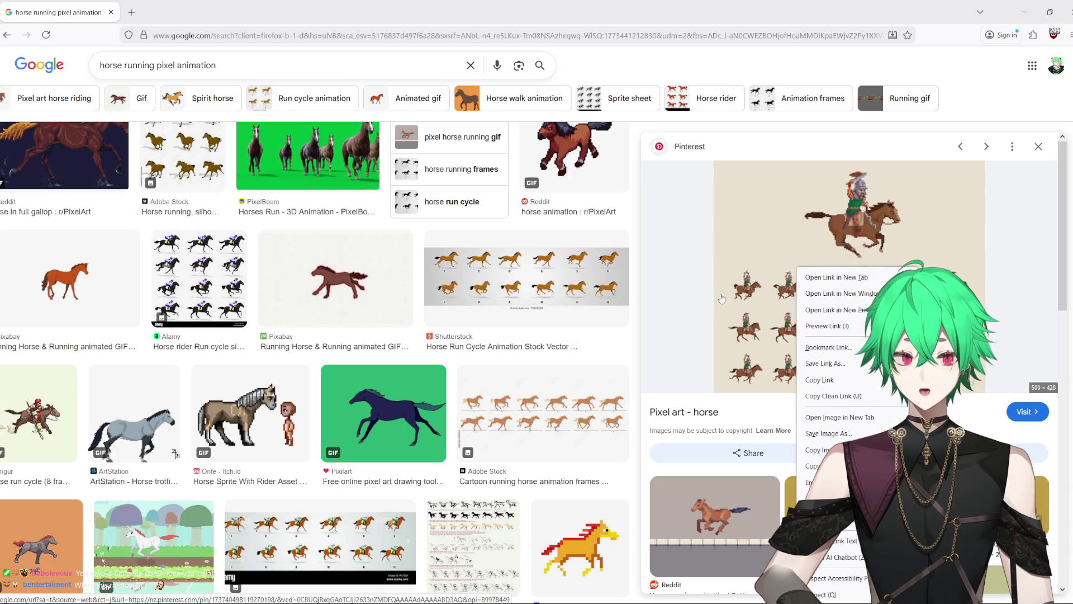
left_click(833, 278)
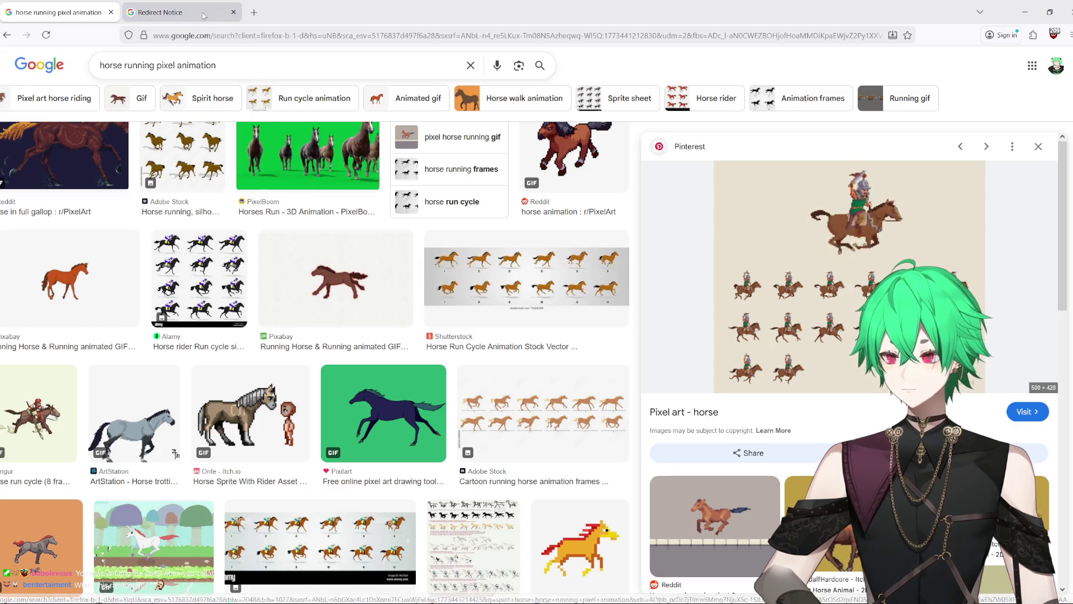
left_click(203, 16)
left_click(197, 105)
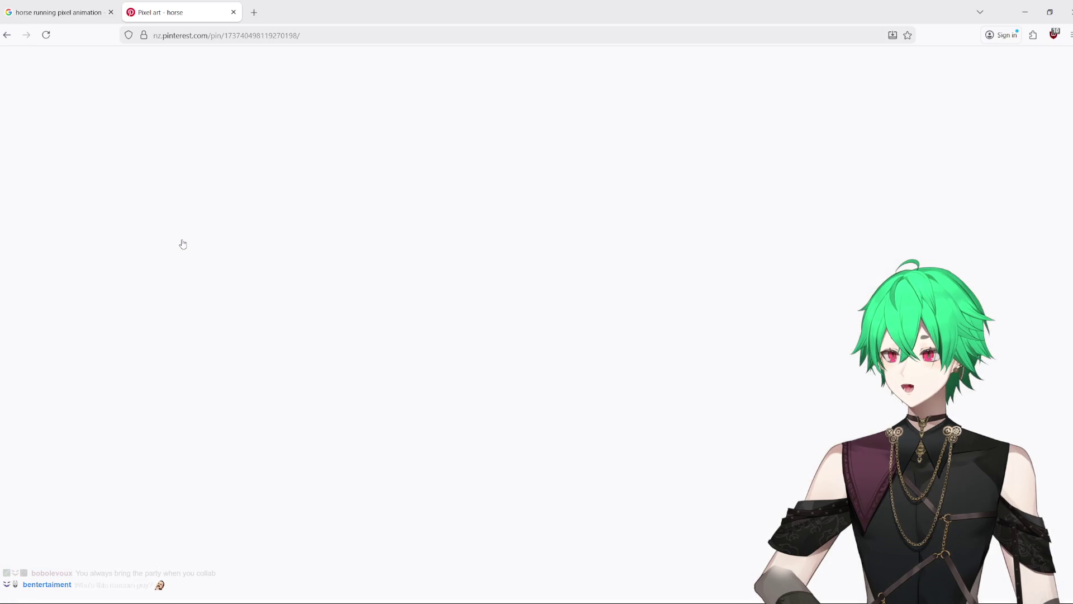
Step: Close the blank Pinterest pin tab and bring up the preview image's link options again
left_click(80, 17)
left_click(164, 15)
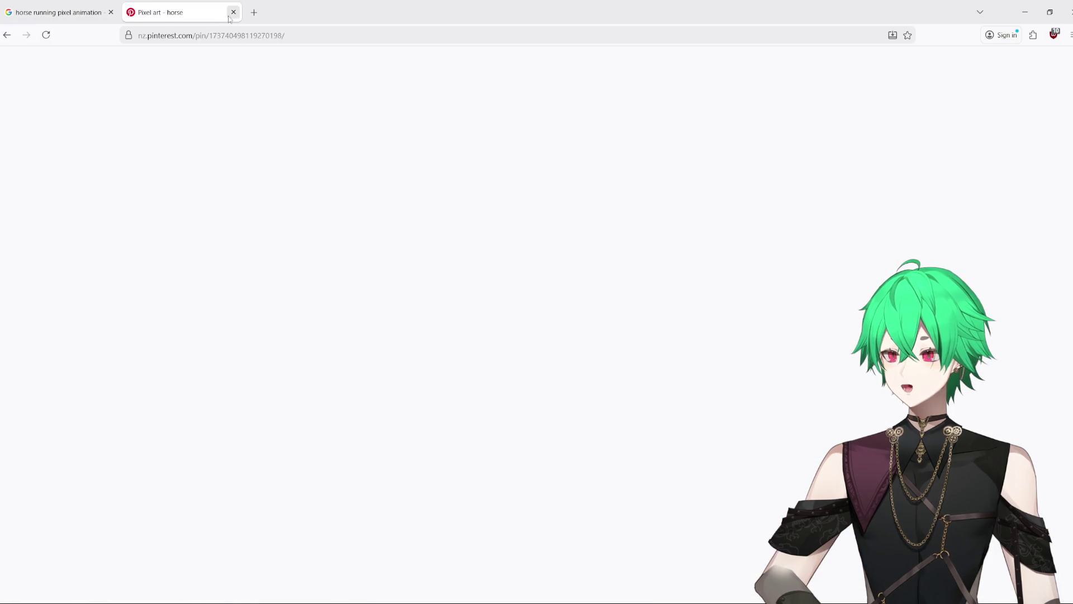
left_click(234, 11)
right_click(790, 248)
right_click(805, 244)
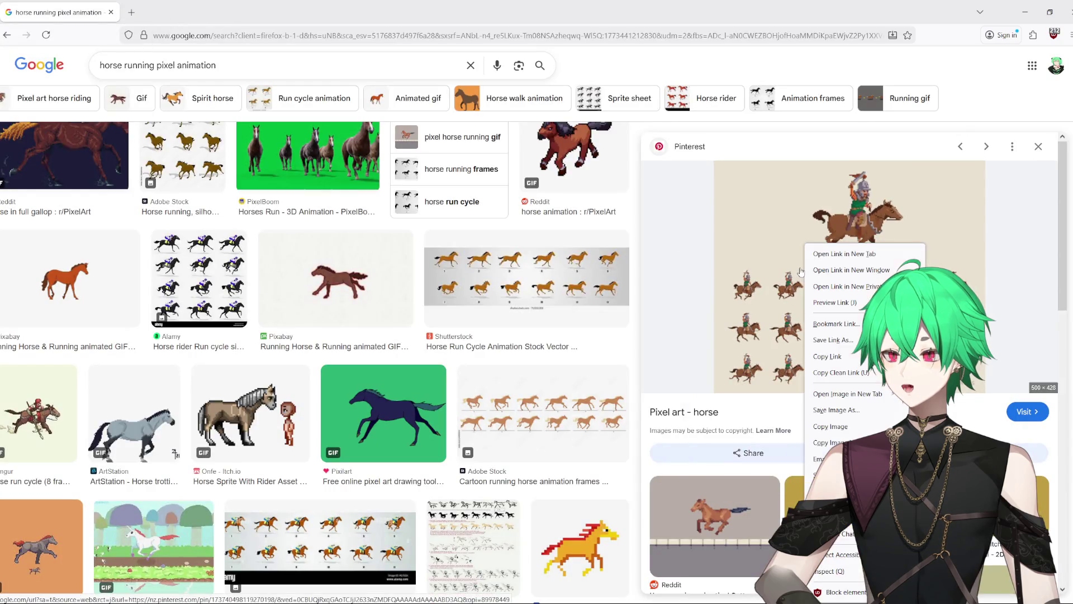
Step: Close another Pinterest redirect tab, then open the horse-rider image itself in a new tab
left_click(836, 255)
left_click(223, 12)
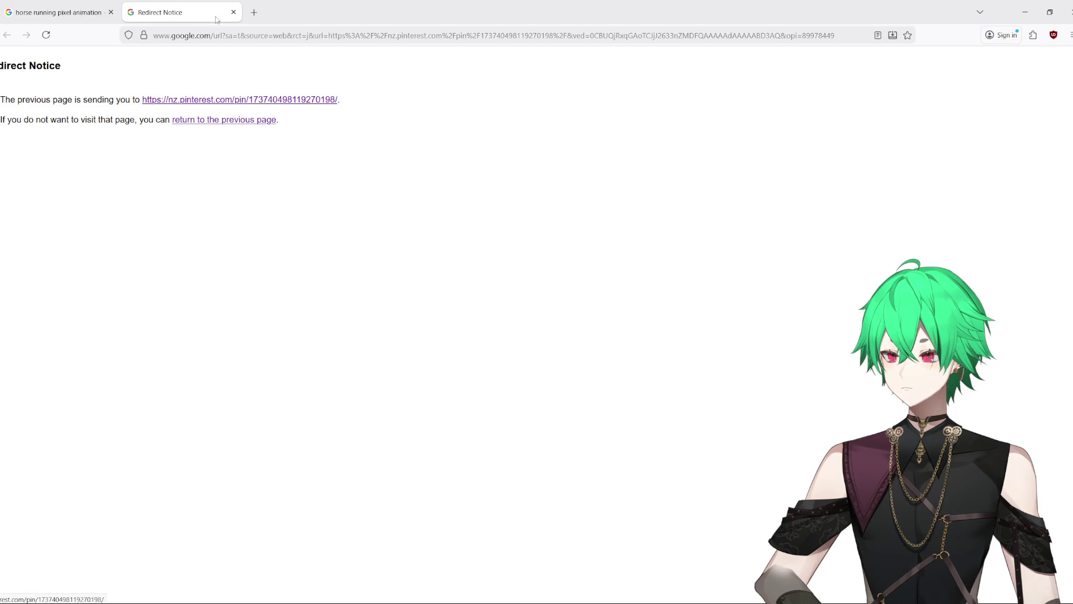
left_click(233, 13)
right_click(821, 271)
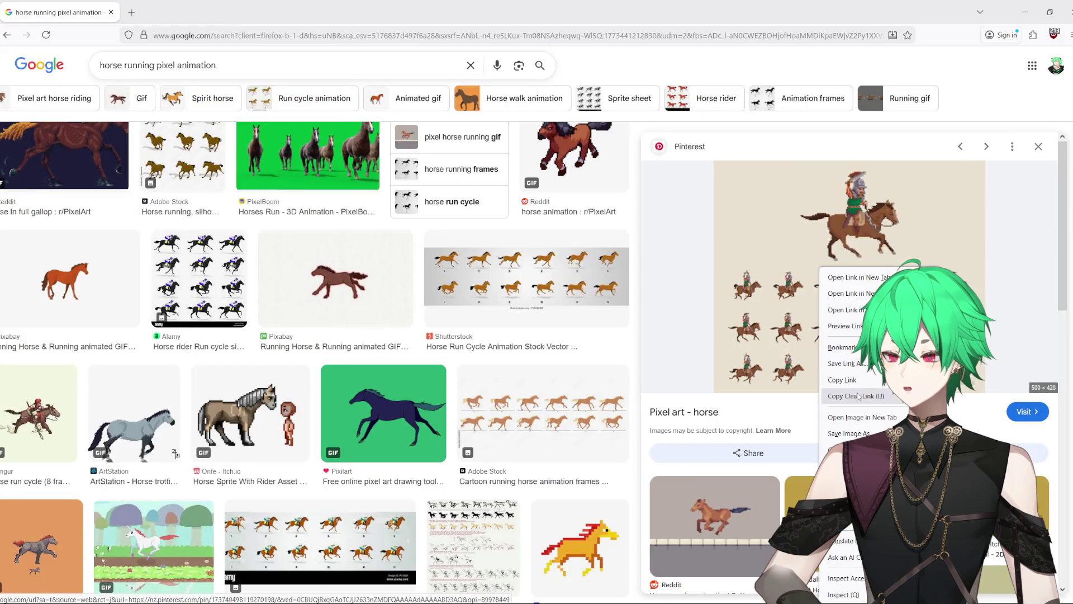
left_click(855, 417)
Step: Study the galloping rider GIF, then switch back to the horseAnimation canvas in Clip Studio Paint
left_click(202, 4)
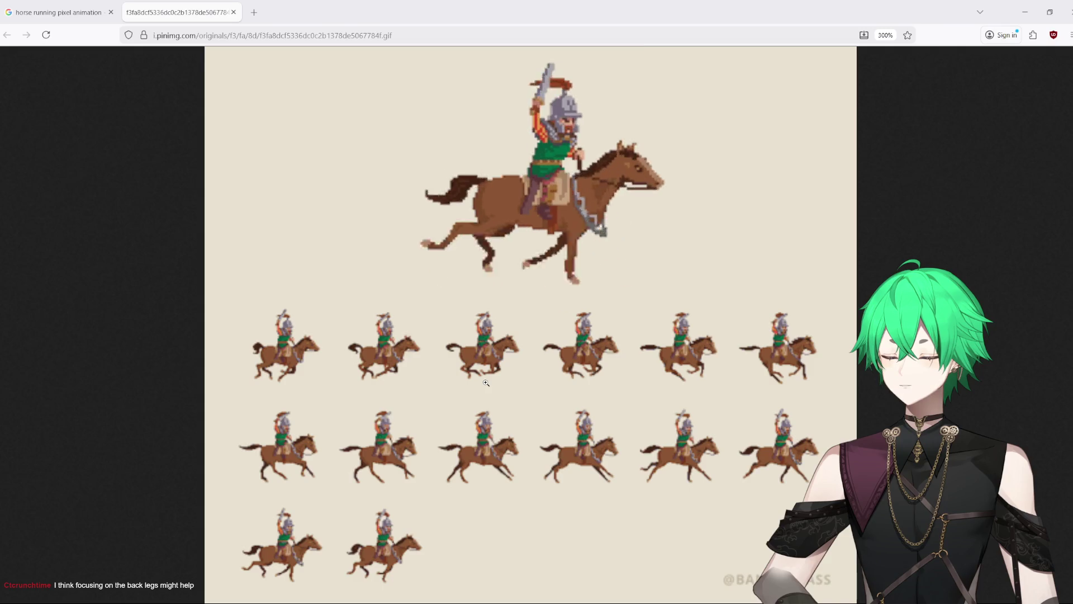
mouse_move(495, 598)
left_click(492, 576)
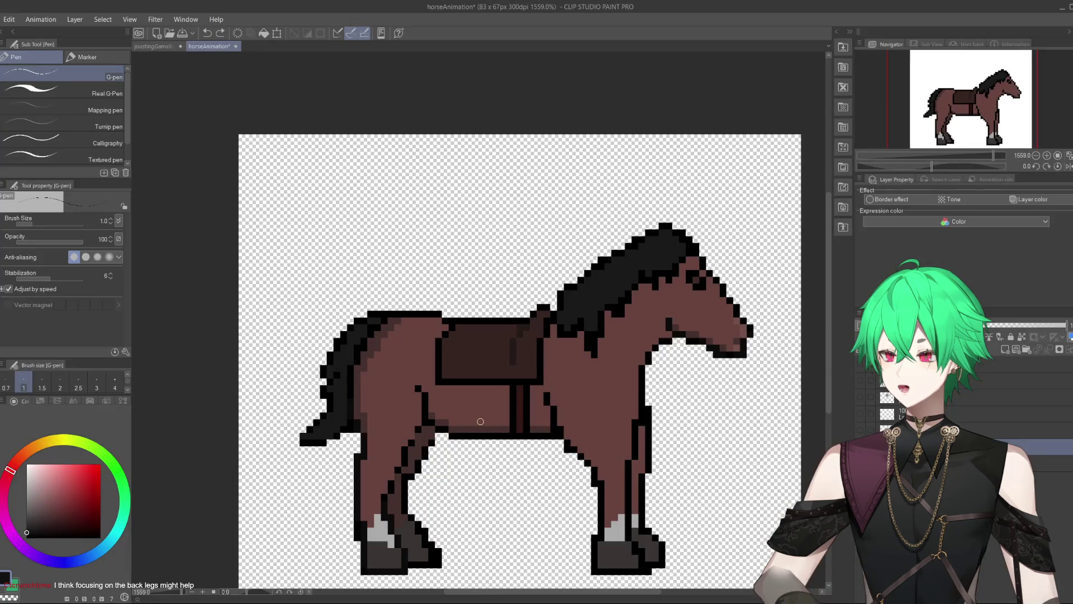
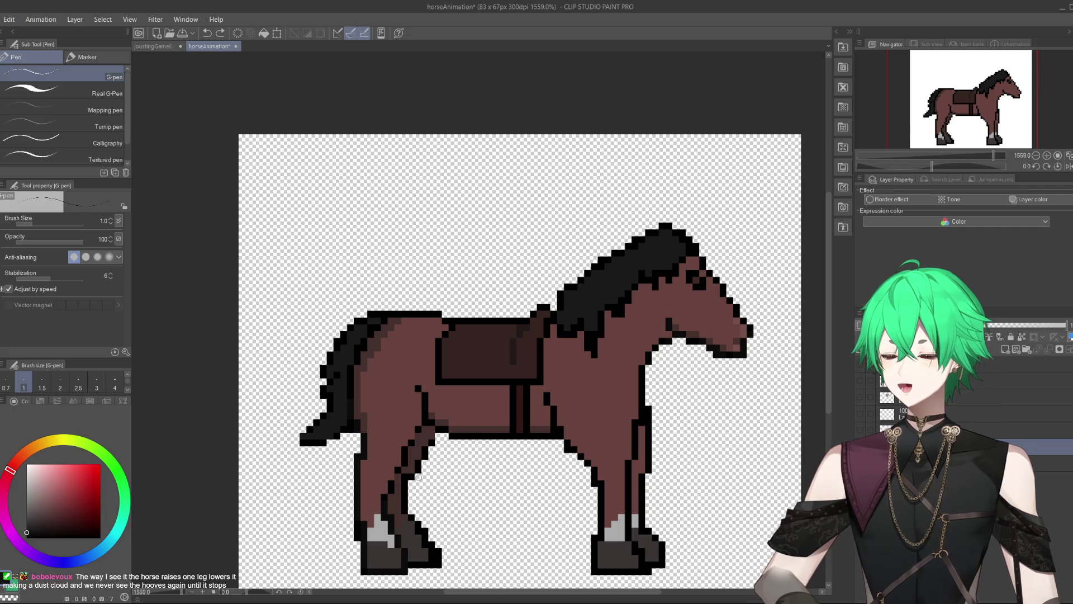
Step: Look over the galloping horse reference GIF twice, then return to the horse drawing
mouse_move(363, 599)
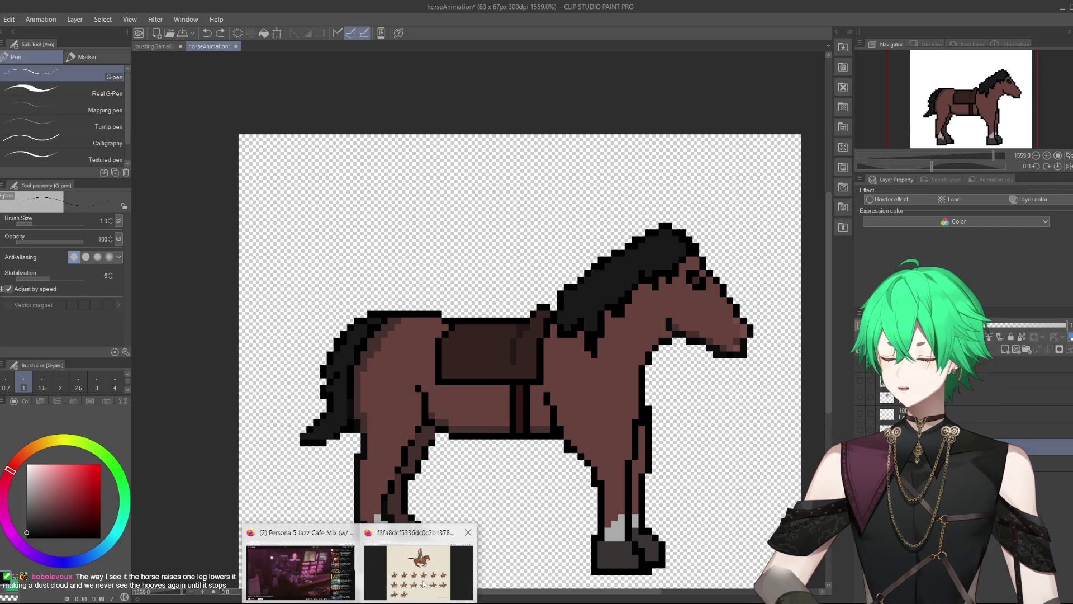
left_click(420, 559)
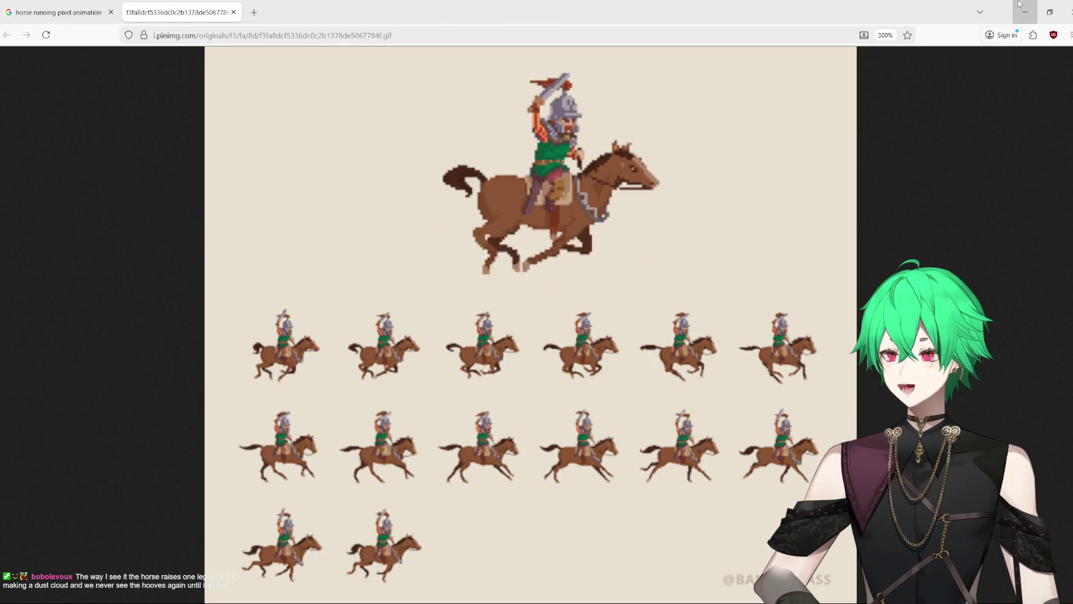
key("alt+Tab")
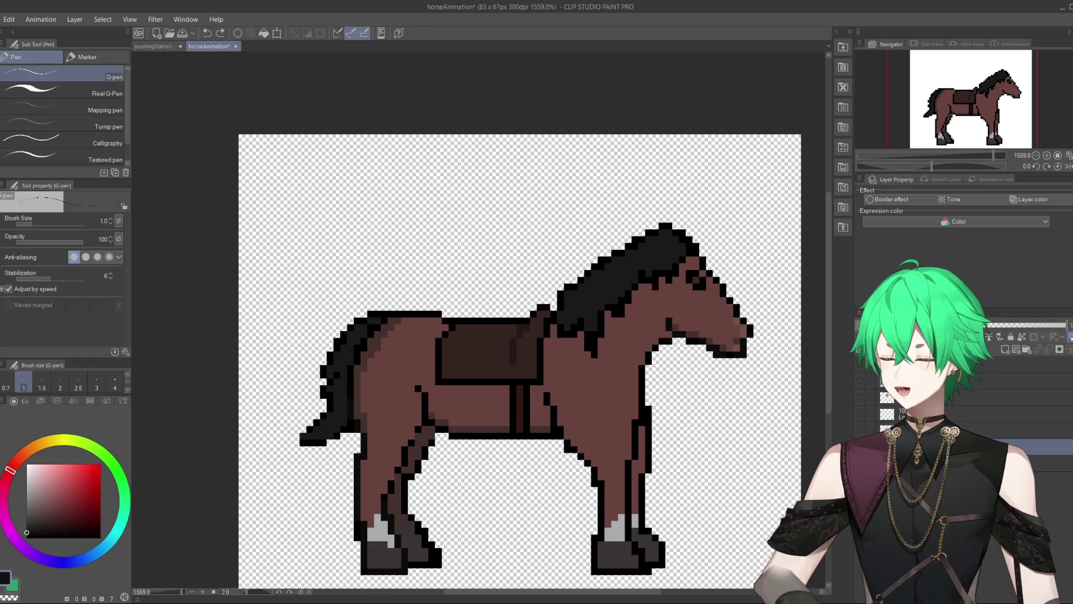
mouse_move(392, 601)
left_click(399, 581)
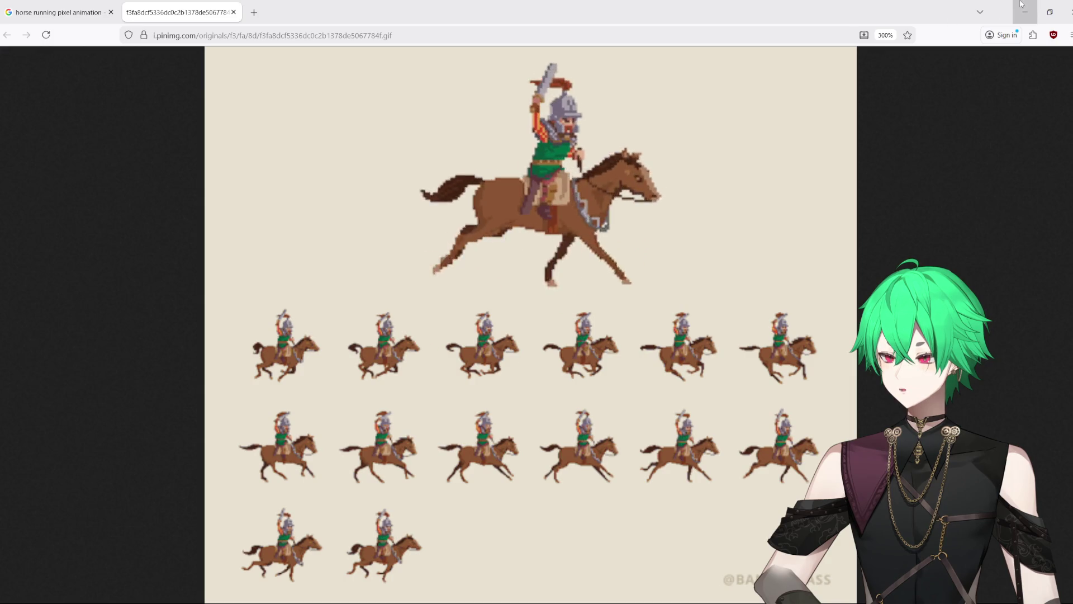
key("alt+Tab")
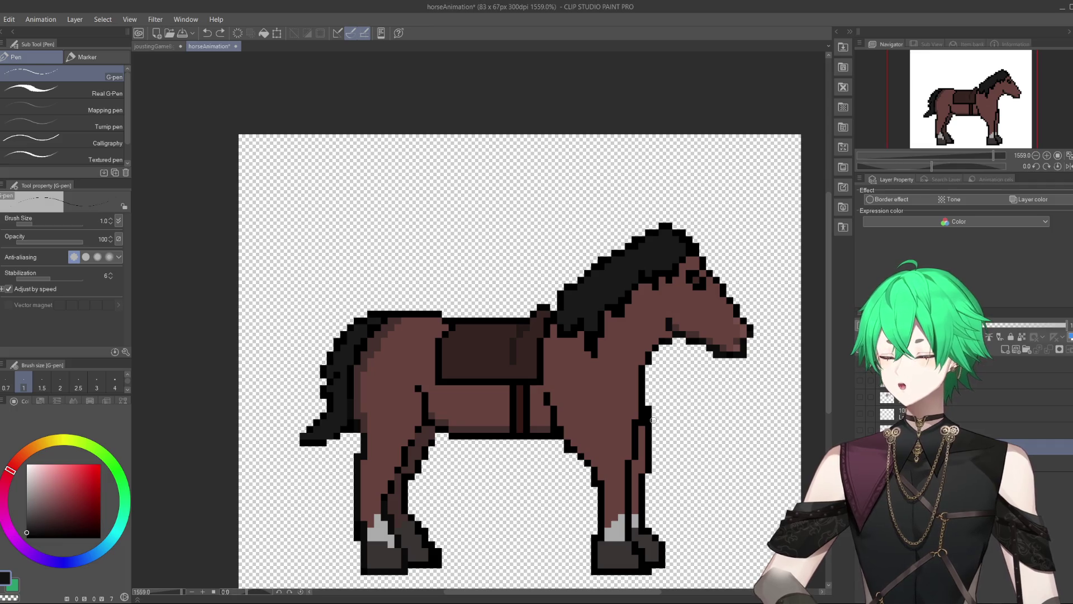
Step: Make the rider layer and the lance-and-arms layer visible on top of the horse
right_click(951, 446)
left_click(975, 367)
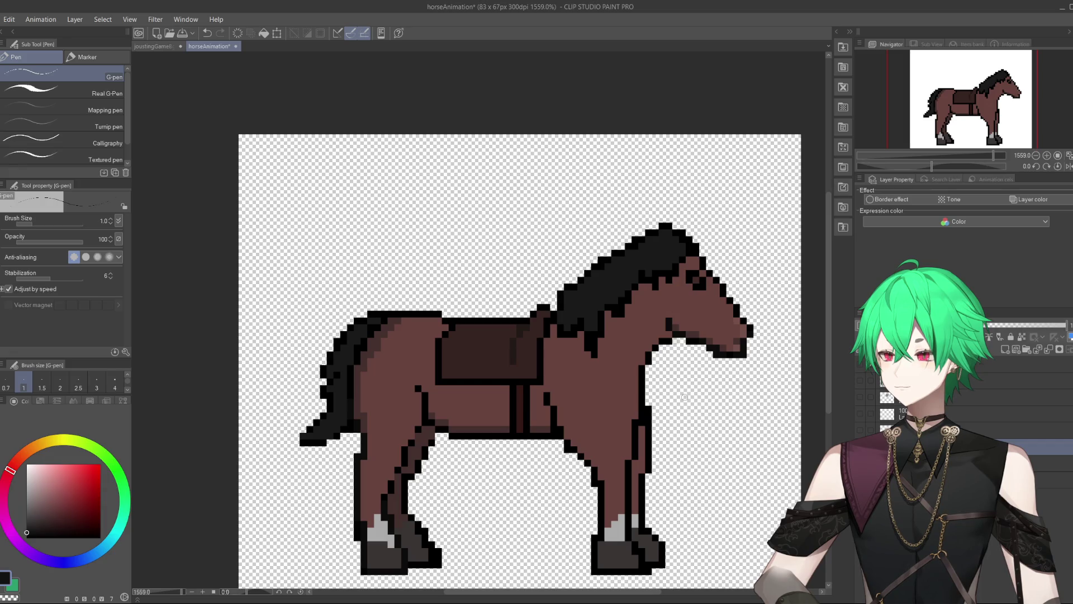
left_click(860, 381)
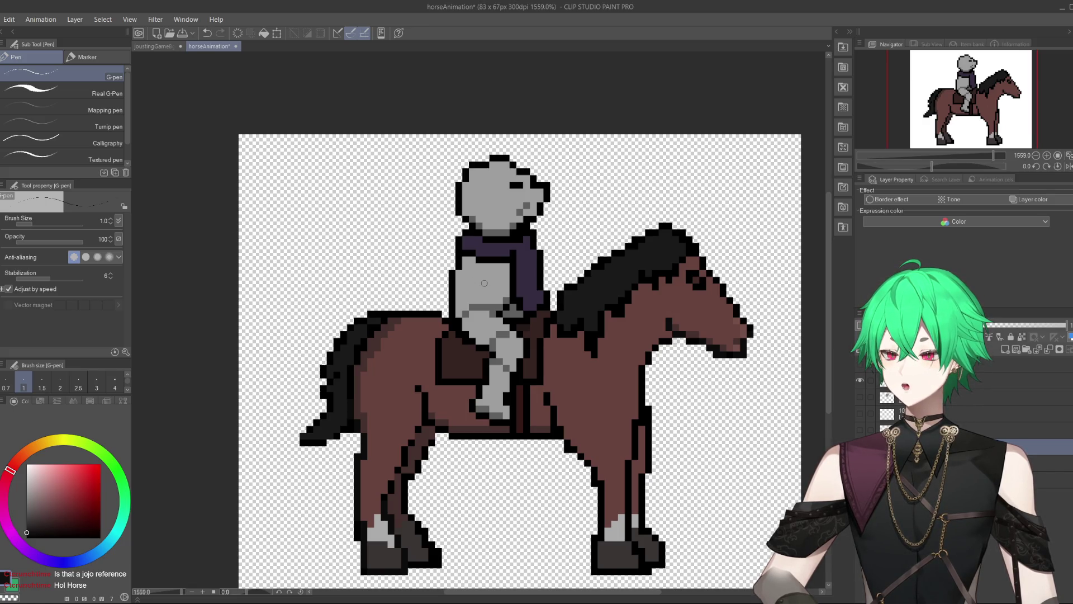
left_click(860, 366)
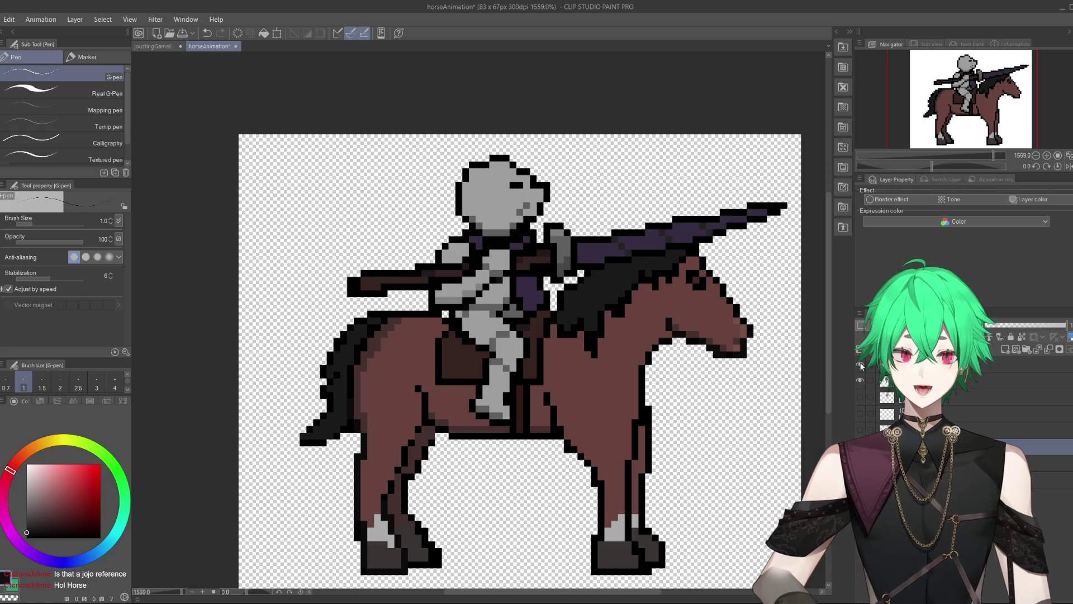
left_click(861, 366)
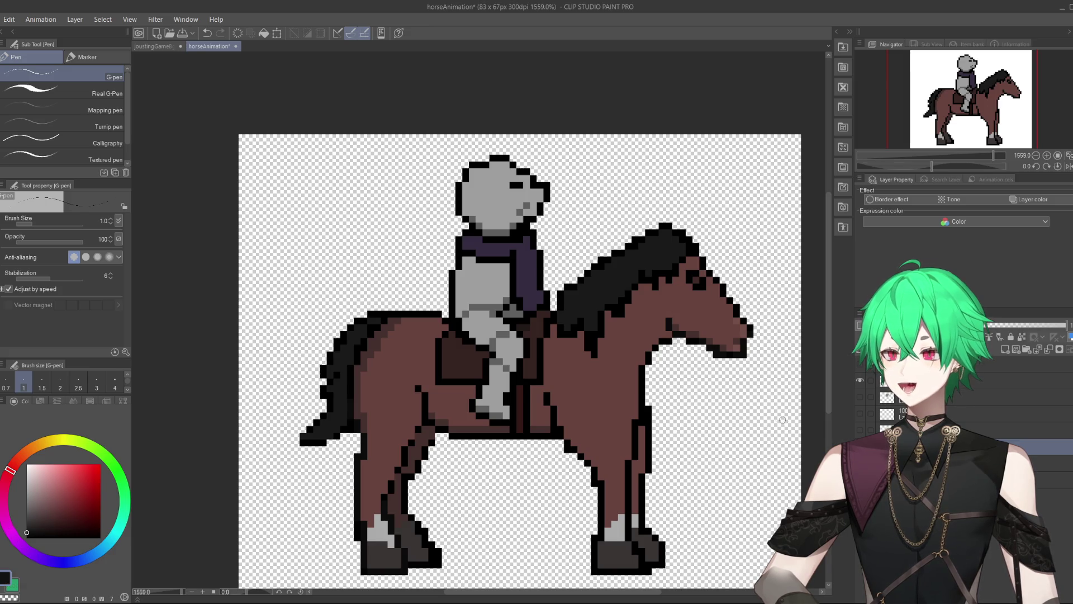
left_click(860, 368)
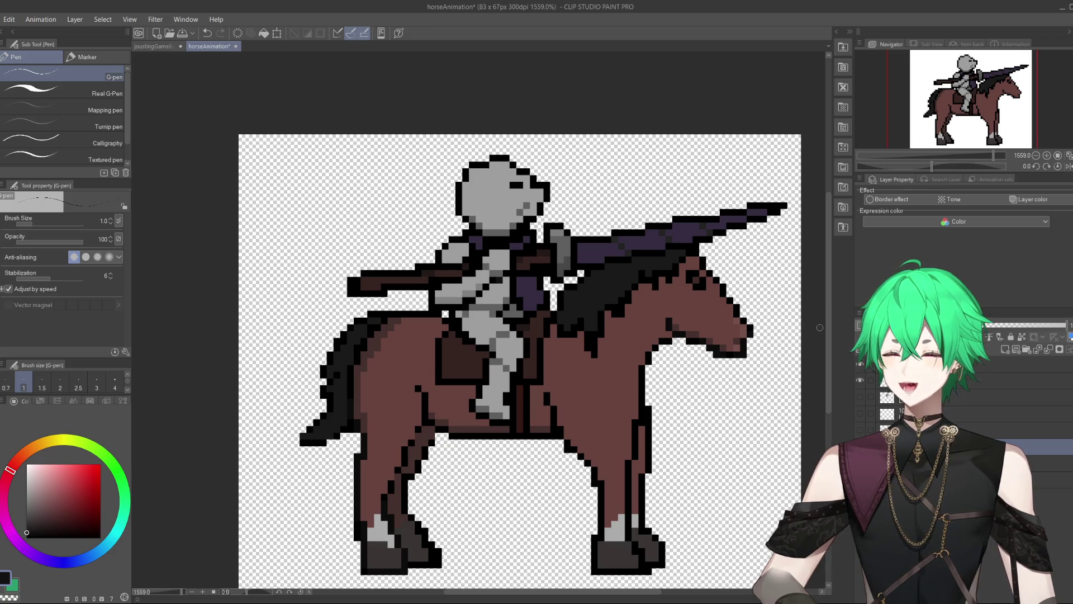
key("alt+Tab")
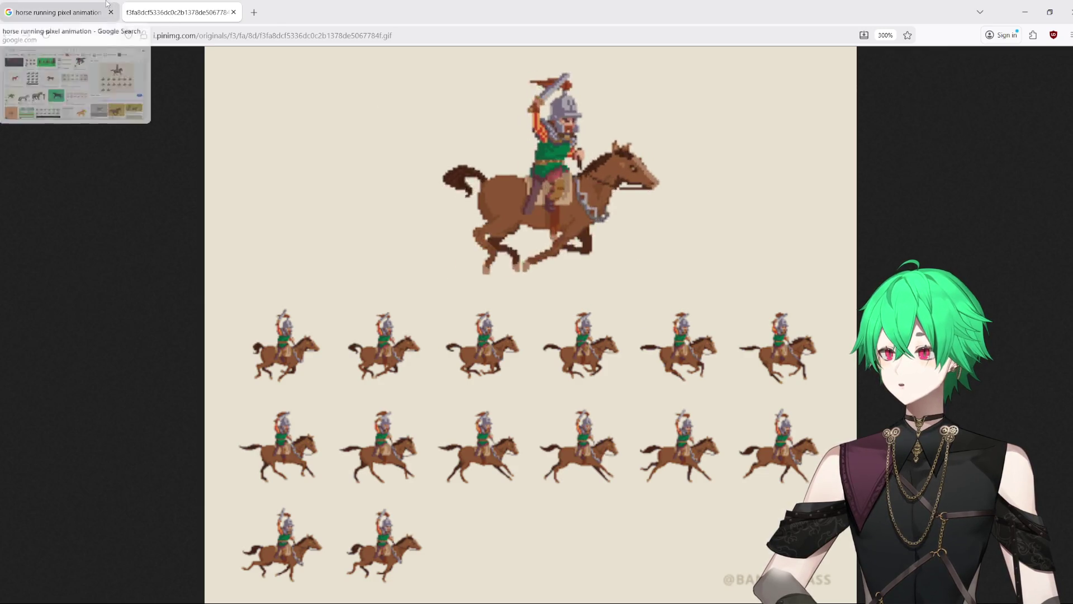
left_click(56, 12)
left_click(173, 11)
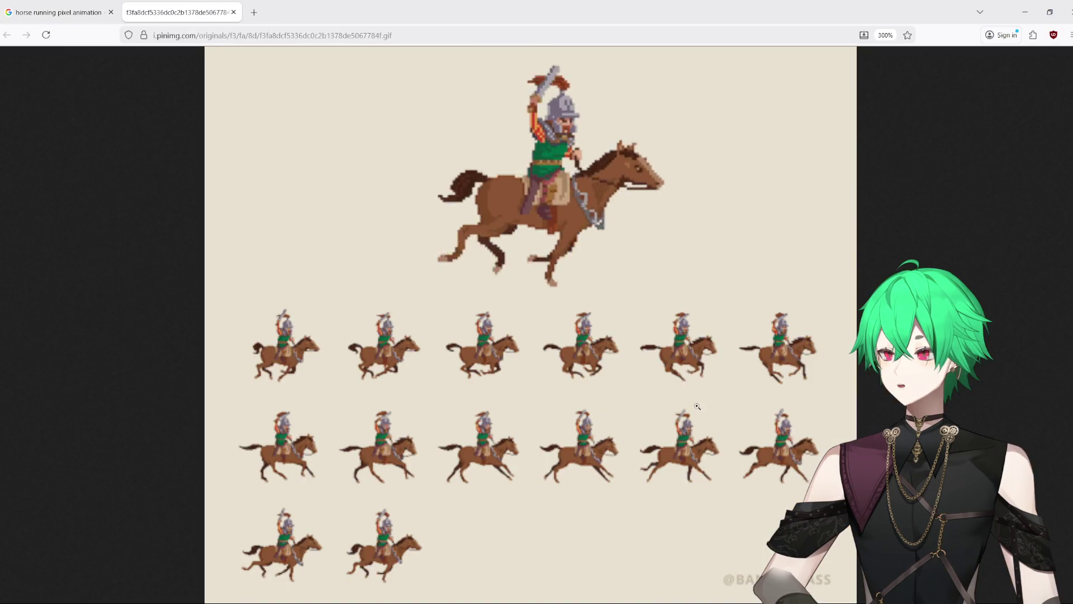
mouse_move(494, 602)
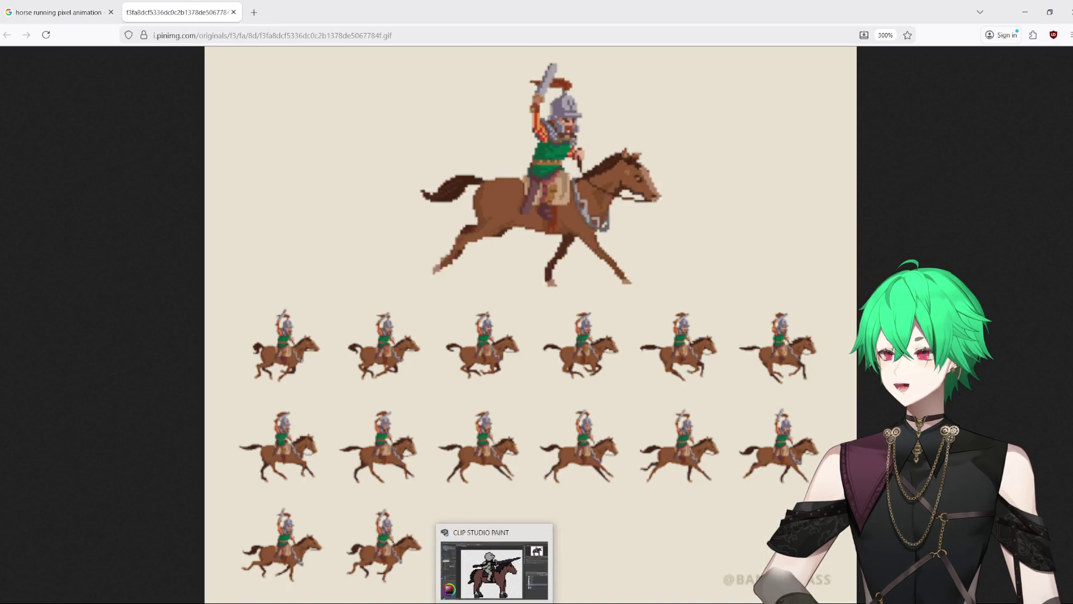
left_click(494, 568)
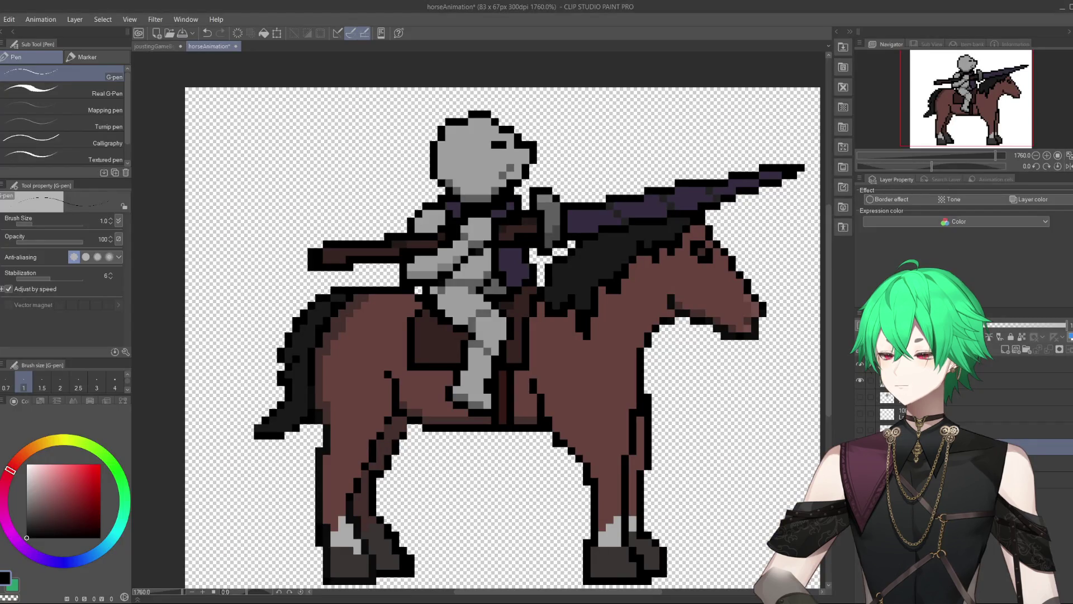
Step: Switch to the browser showing the galloping horse-and-rider Pinterest GIF
key("alt+Tab")
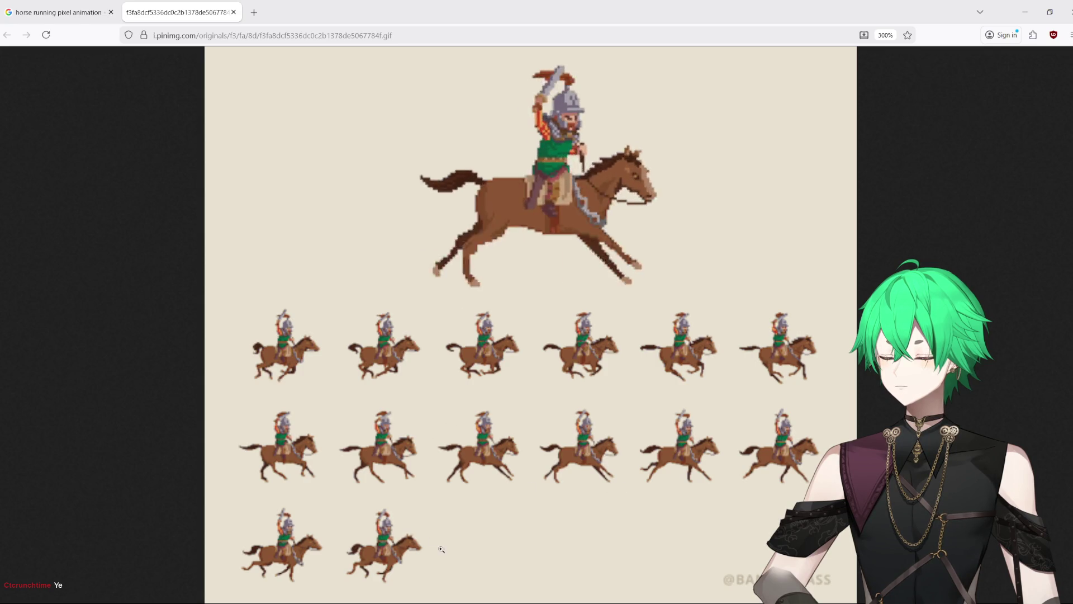
Step: Return to the horseAnimation canvas after one more look at the reference GIF
mouse_move(495, 603)
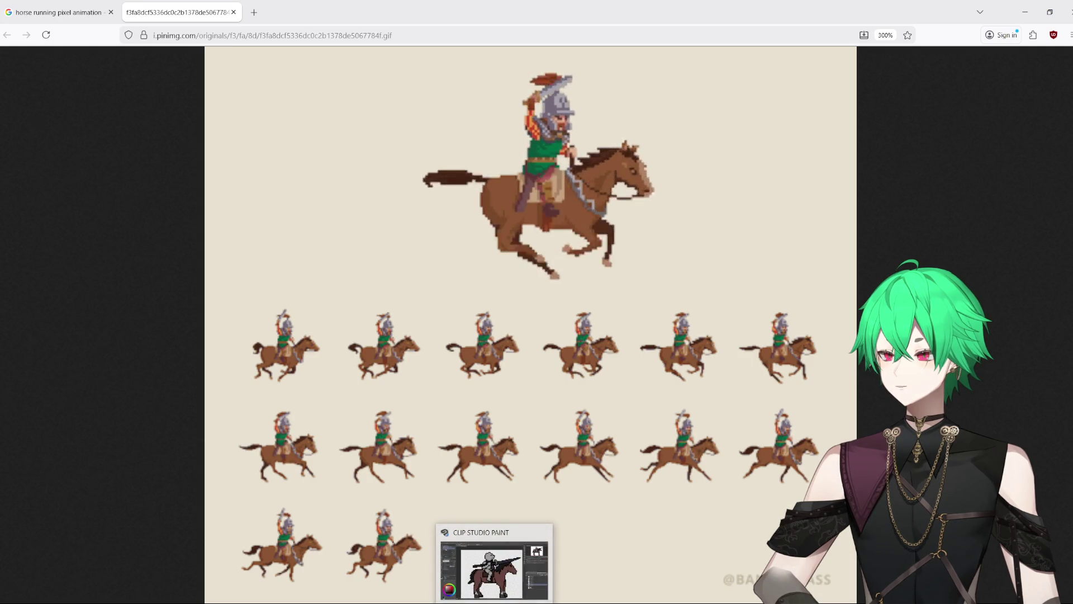
left_click(495, 603)
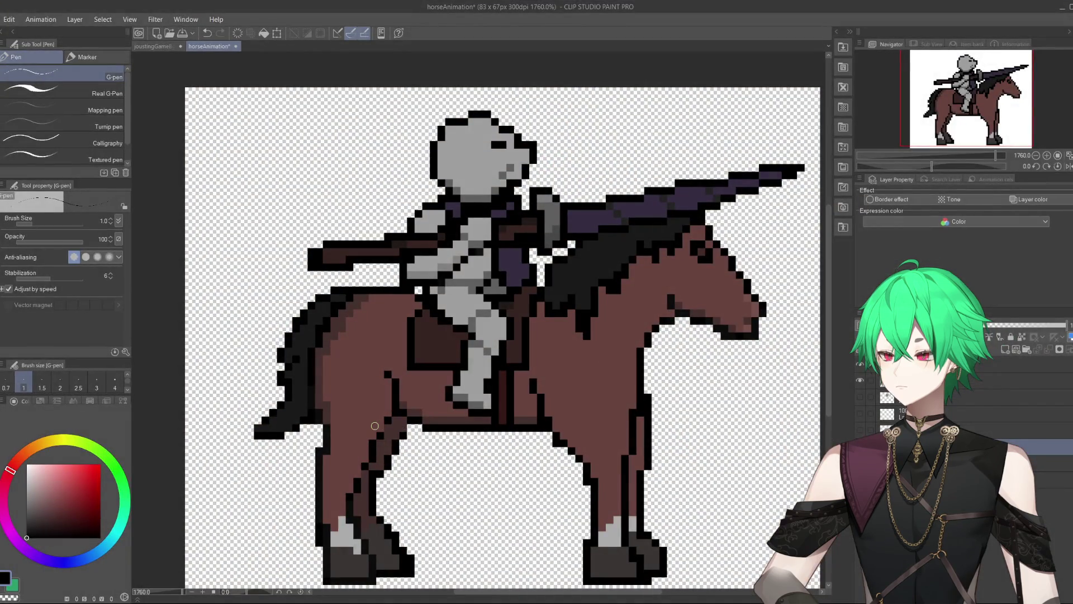
key("alt+Tab")
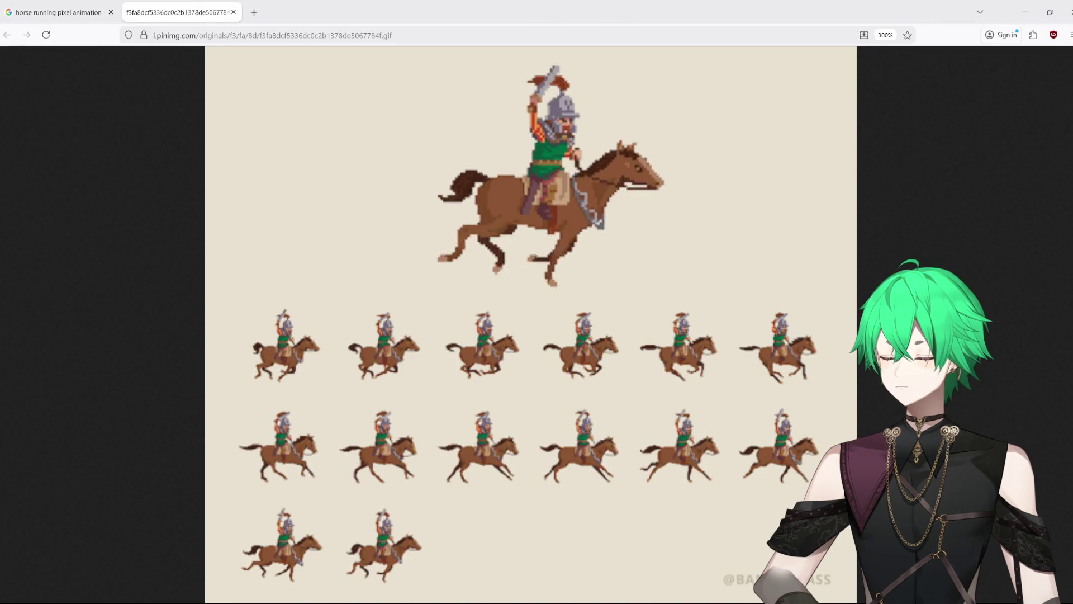
key("alt+Tab")
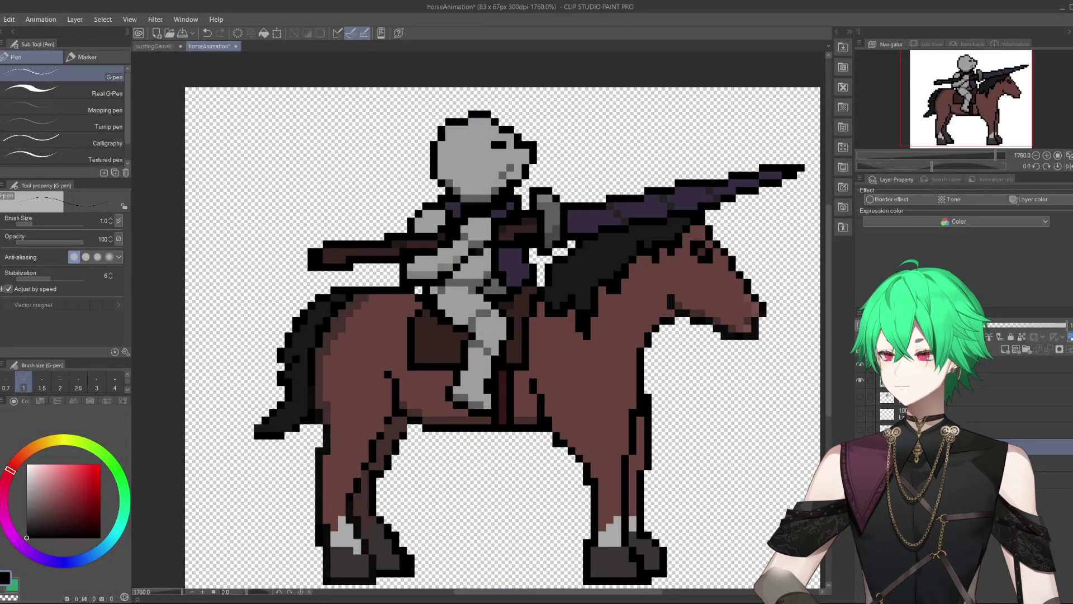
Step: Try a freehand lasso outline around the hind leg, then go back to the pen
key("m")
mouse_move(297, 447)
left_mouse_down()
mouse_move(287, 523)
mouse_move(317, 581)
mouse_move(395, 572)
mouse_move(362, 482)
mouse_move(401, 384)
left_mouse_up()
left_click(247, 473)
key("p")
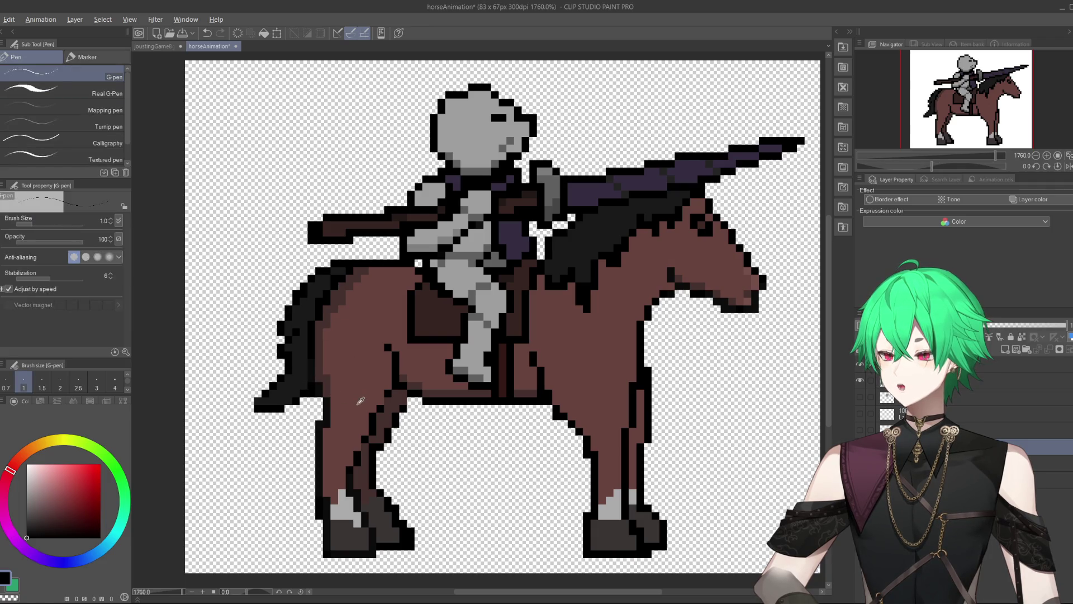
Step: Paint a brown hind leg stretched back past the tail and outline its top edge in black
left_click(340, 402, "alt")
mouse_move(335, 398)
left_mouse_down()
mouse_move(286, 428)
mouse_move(311, 416)
mouse_move(285, 440)
mouse_move(329, 411)
mouse_move(299, 442)
mouse_move(322, 425)
left_mouse_up()
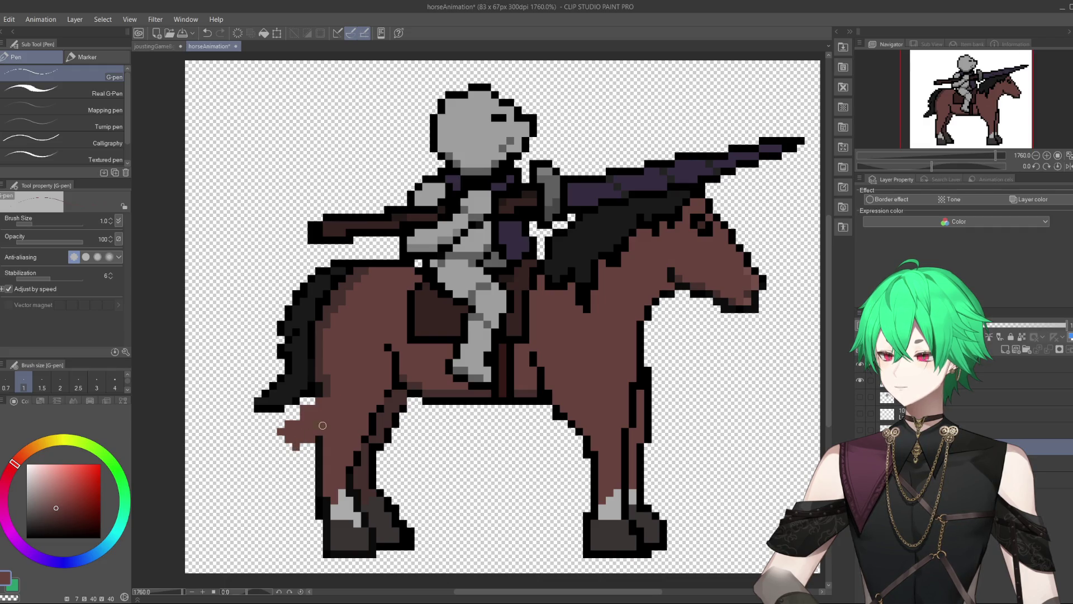
left_click(398, 374, "alt")
mouse_move(398, 375)
left_mouse_down()
mouse_move(370, 414)
mouse_move(315, 441)
left_mouse_up()
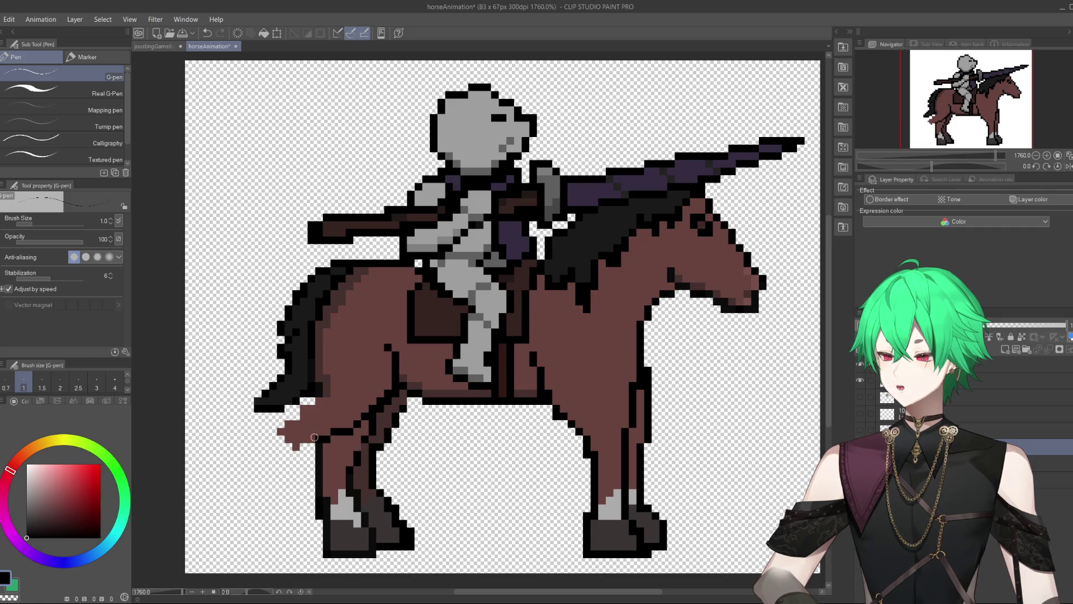
left_click_drag(320, 387, 265, 431)
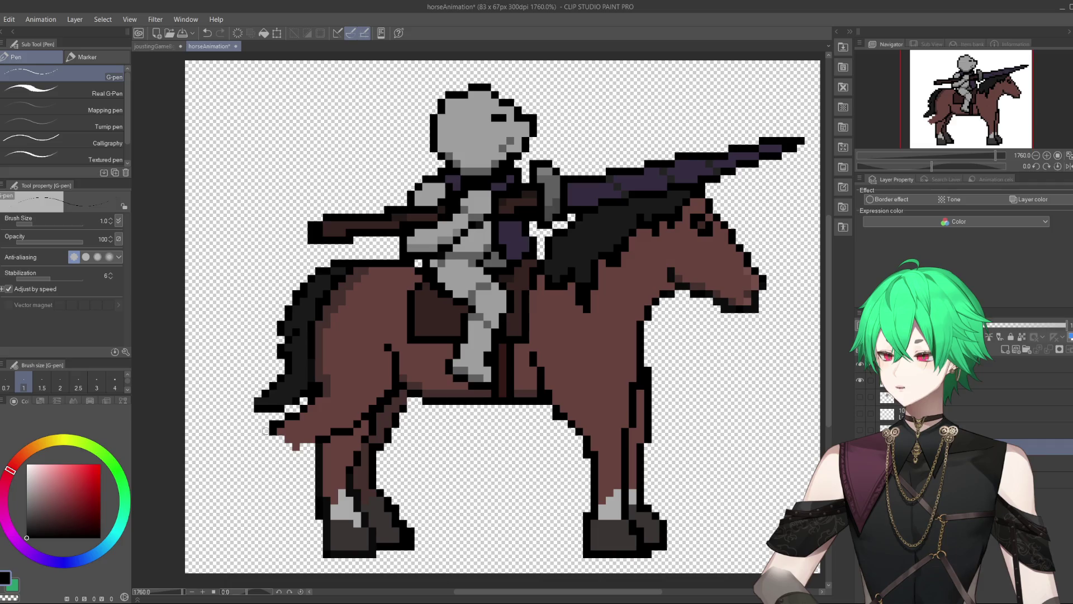
Step: Glance at the joustingGame document and the galloping reference GIF, then return to horseAnimation
left_click(154, 46)
left_click(196, 45)
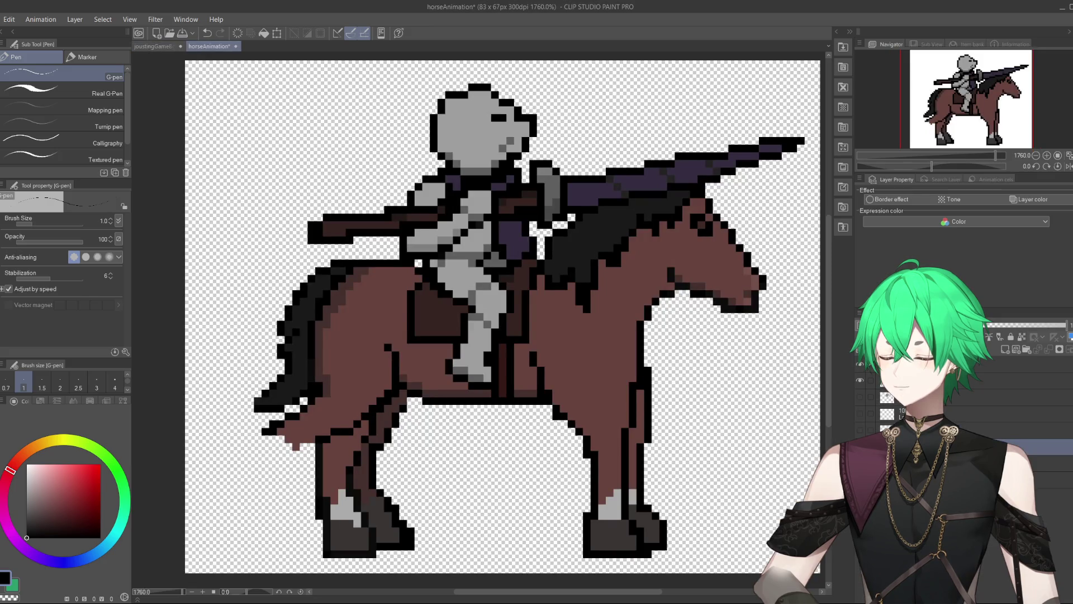
mouse_move(361, 601)
left_click(399, 580)
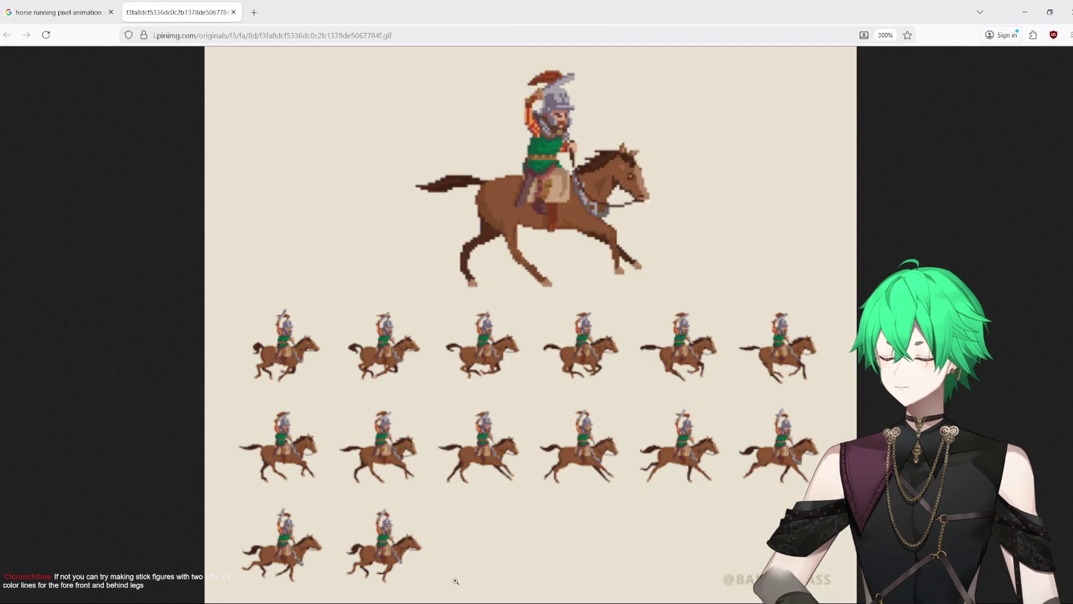
mouse_move(494, 600)
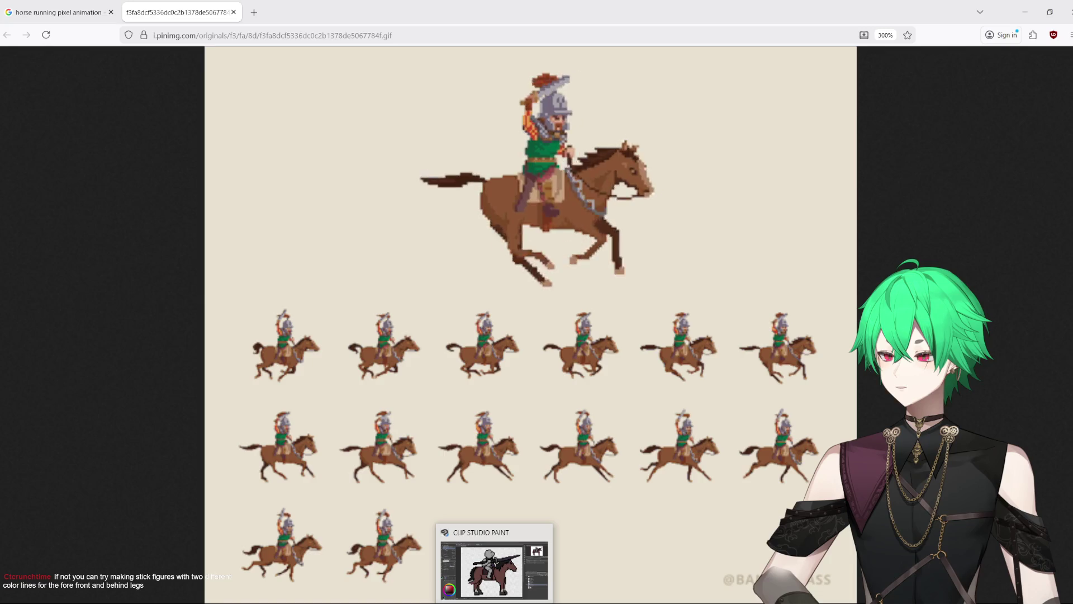
left_click(495, 567)
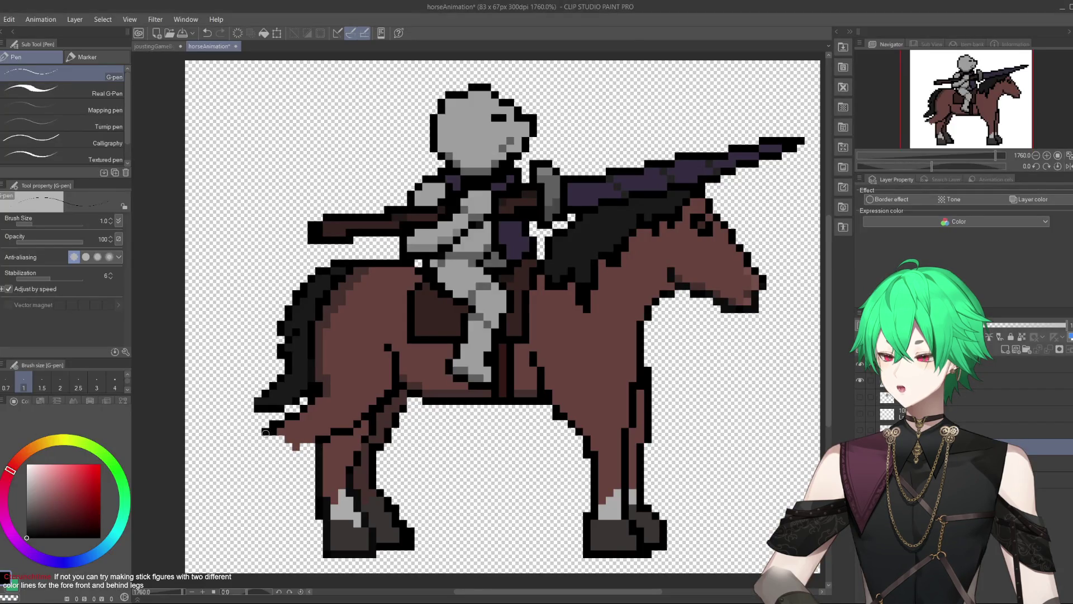
Step: Extend the black leg outline from the tail, fill the stretched leg brown and outline its rear edge
mouse_move(270, 433)
left_mouse_down()
mouse_move(295, 479)
mouse_move(315, 474)
mouse_move(318, 436)
mouse_move(295, 469)
mouse_move(297, 457)
mouse_move(316, 476)
left_mouse_up()
left_click(313, 473, "alt")
left_click(314, 453, "alt")
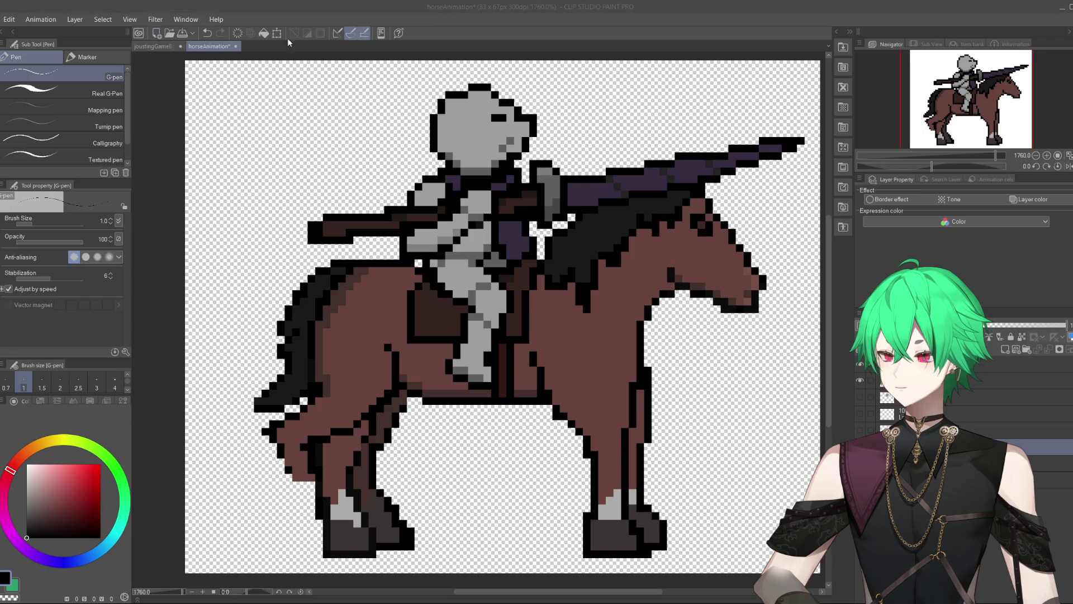
left_click(231, 37)
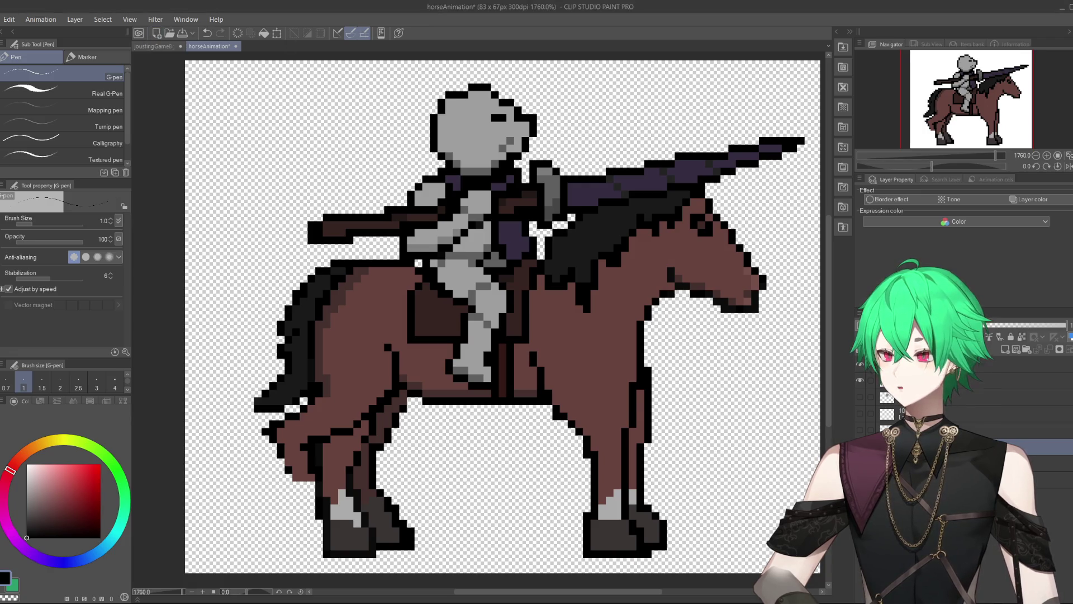
left_click(165, 47)
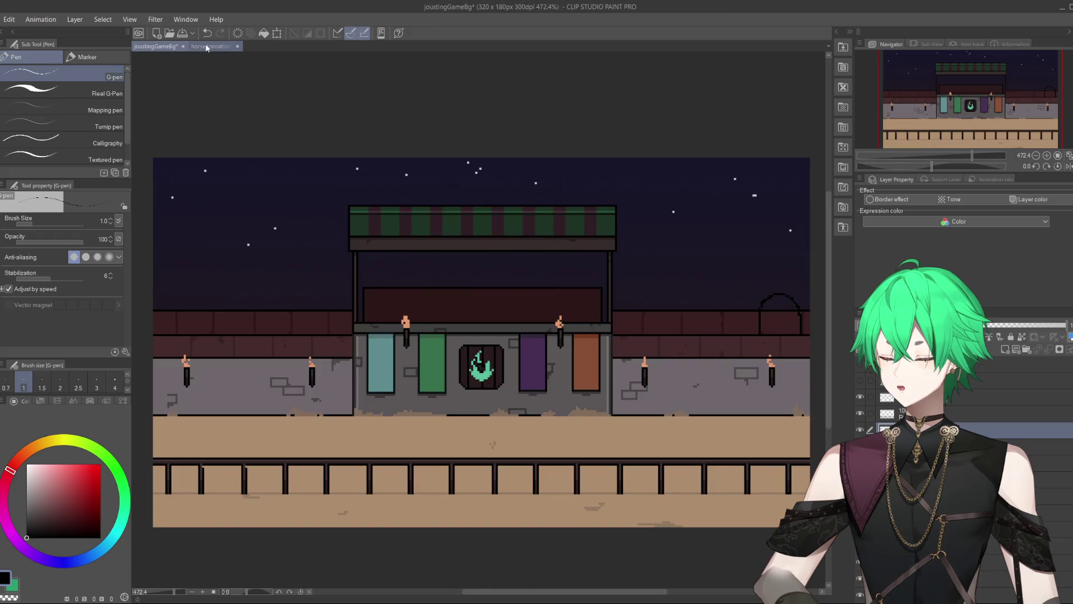
left_click(207, 46)
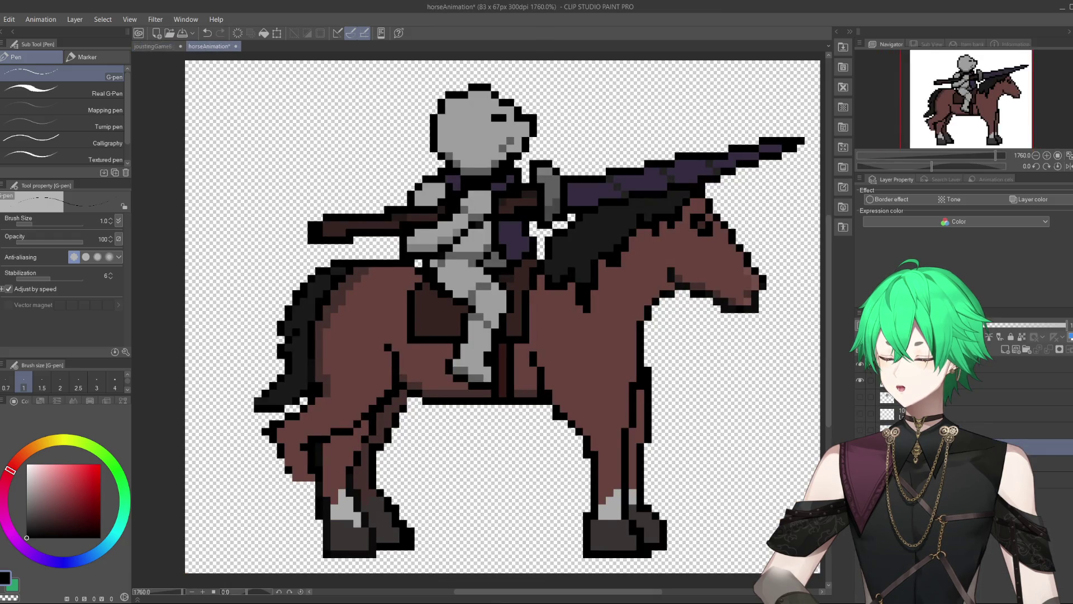
mouse_move(360, 601)
left_click(387, 551)
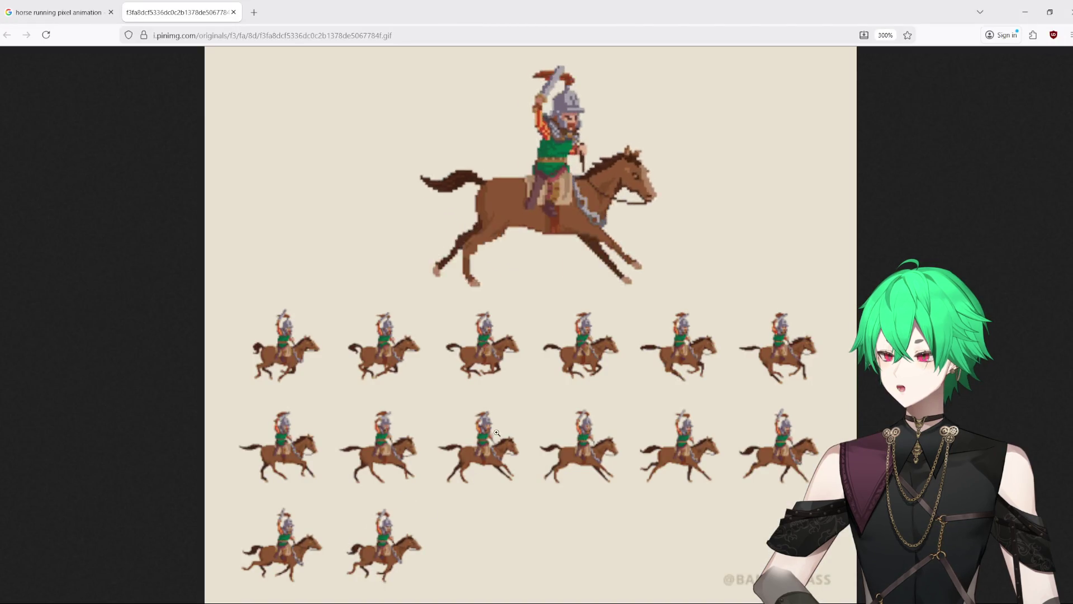
left_click(1026, 11)
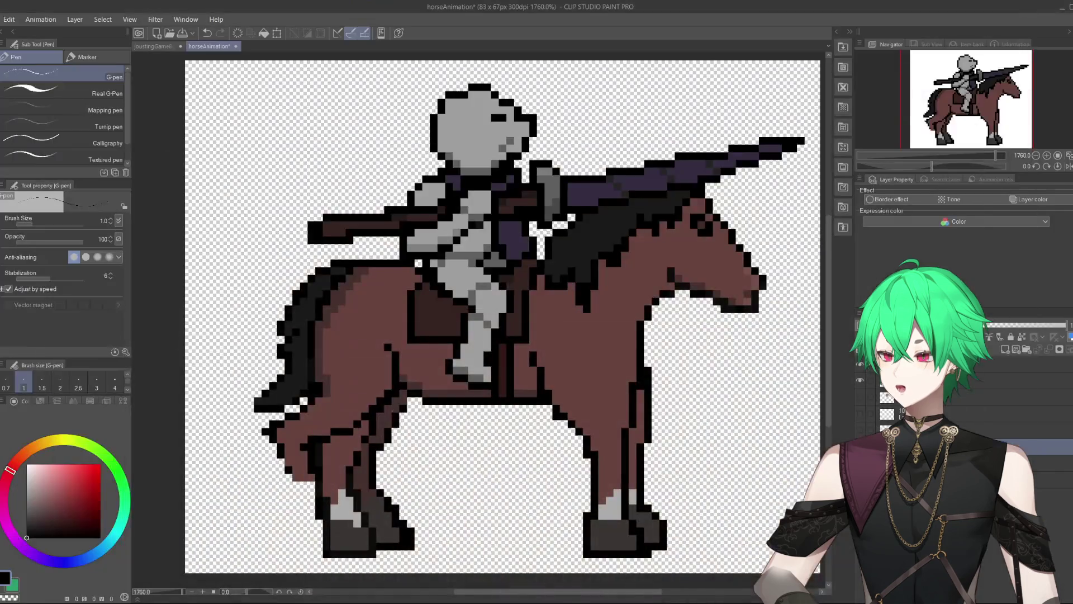
left_click(287, 463, "alt")
Step: Fill the knee notch with body brown and outline the knee, lower leg and new hoof in black
mouse_move(288, 463)
left_mouse_down()
mouse_move(299, 468)
mouse_move(276, 450)
mouse_move(290, 487)
mouse_move(273, 510)
mouse_move(289, 524)
mouse_move(306, 505)
mouse_move(304, 478)
mouse_move(313, 487)
mouse_move(286, 514)
mouse_move(299, 485)
mouse_move(282, 505)
left_mouse_up()
left_click(307, 445, "alt")
left_click(297, 480, "alt")
left_click(274, 501, "alt")
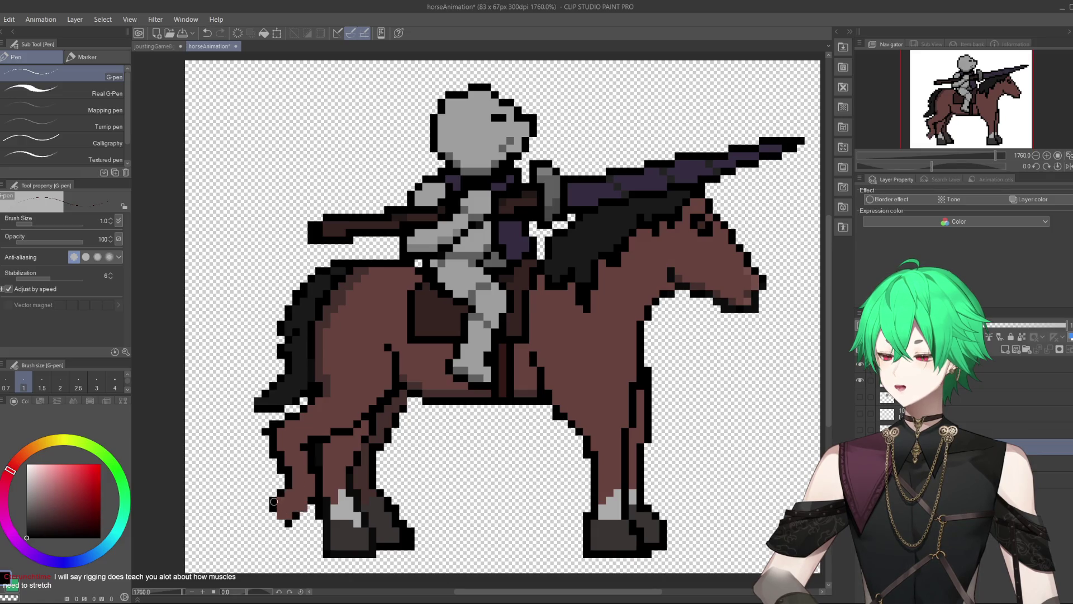
mouse_move(290, 526)
left_mouse_down()
mouse_move(313, 505)
mouse_move(287, 495)
mouse_move(297, 521)
mouse_move(305, 506)
mouse_move(312, 513)
mouse_move(299, 527)
mouse_move(282, 514)
mouse_move(313, 522)
left_mouse_up()
Step: Cover the old leg outline with body brown, redraw the black outline and add a light grey fetlock
left_click(351, 540, "alt")
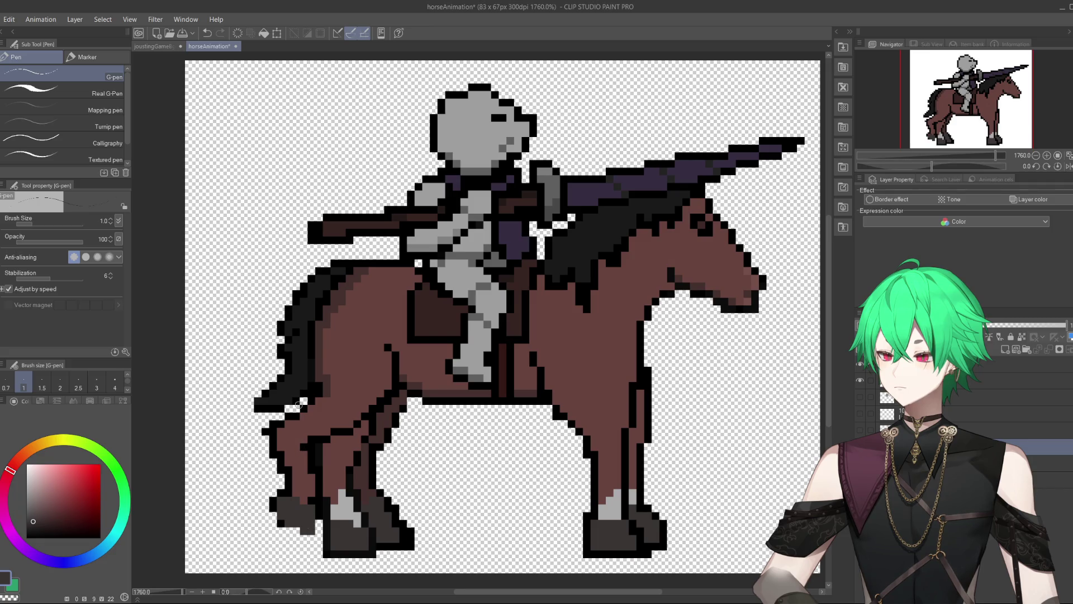
left_click(298, 434, "alt")
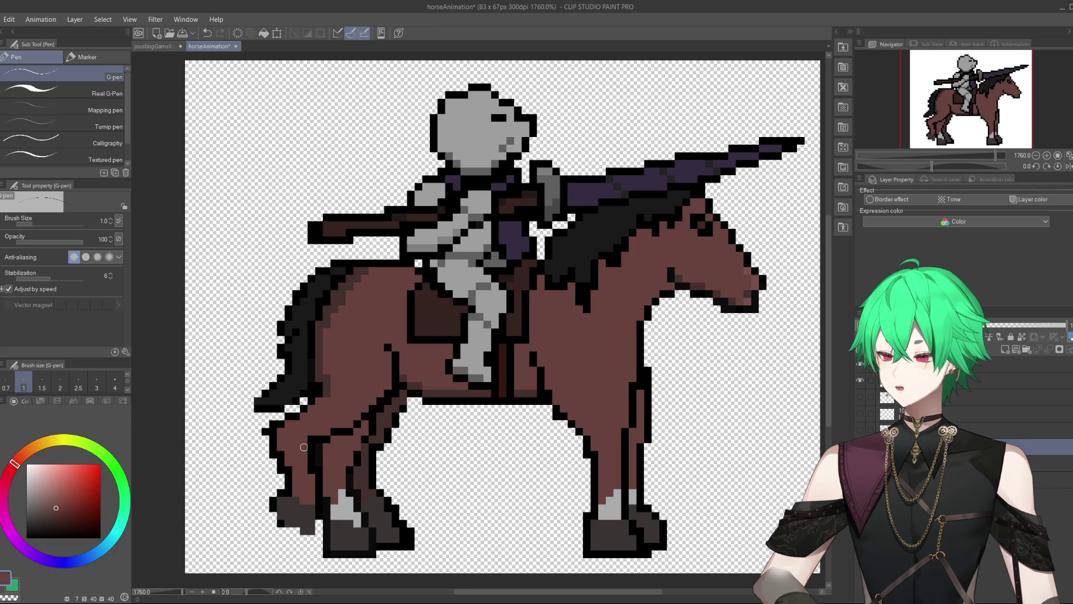
mouse_move(316, 431)
left_mouse_down()
mouse_move(392, 391)
mouse_move(358, 422)
mouse_move(306, 438)
mouse_move(369, 422)
mouse_move(391, 403)
left_mouse_up()
left_click(310, 441, "alt")
left_click(347, 509, "alt")
mouse_move(296, 496)
left_mouse_down()
mouse_move(299, 478)
mouse_move(311, 504)
mouse_move(272, 515)
mouse_move(313, 542)
mouse_move(320, 495)
left_mouse_up()
left_click(284, 492, "alt")
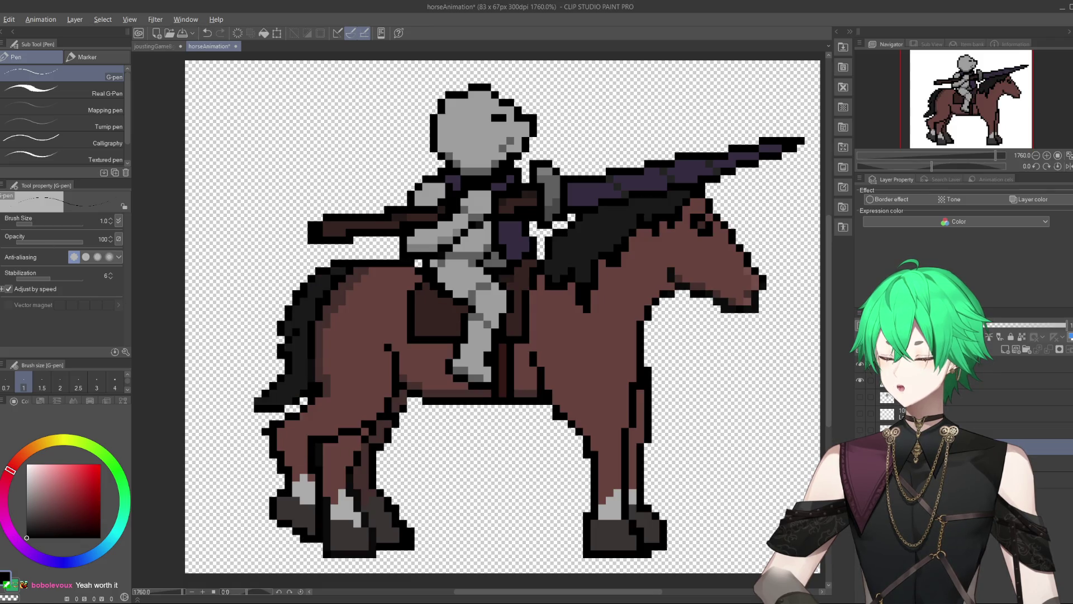
Step: Erase the old hoof and leftover leg pixels, briefly lowering the layer below's opacity to compare poses
key("e")
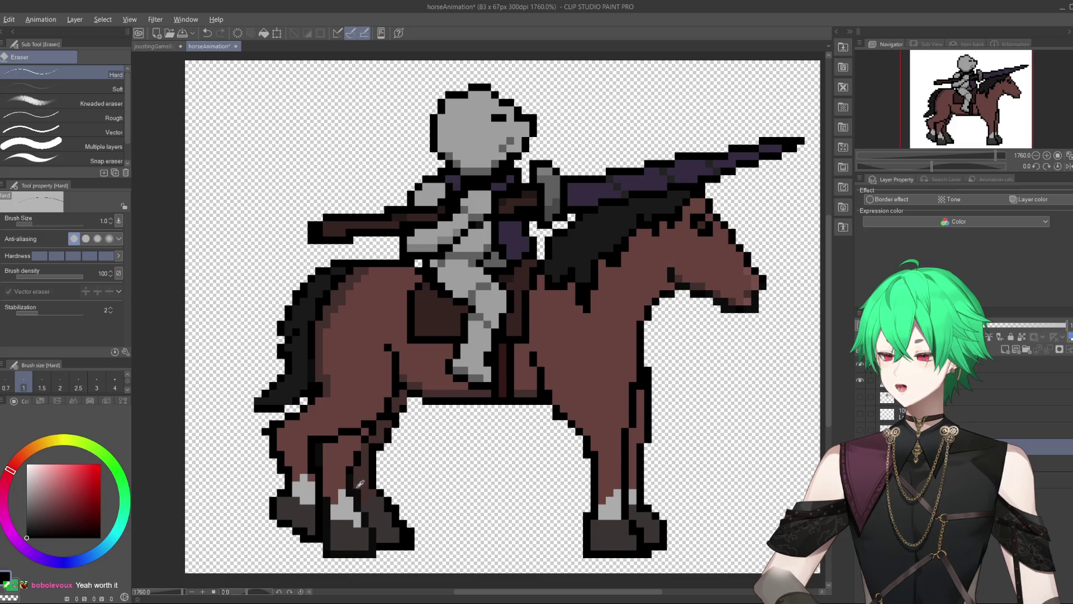
mouse_move(323, 553)
left_mouse_down()
mouse_move(377, 553)
mouse_move(329, 543)
mouse_move(323, 447)
mouse_move(319, 460)
left_mouse_up()
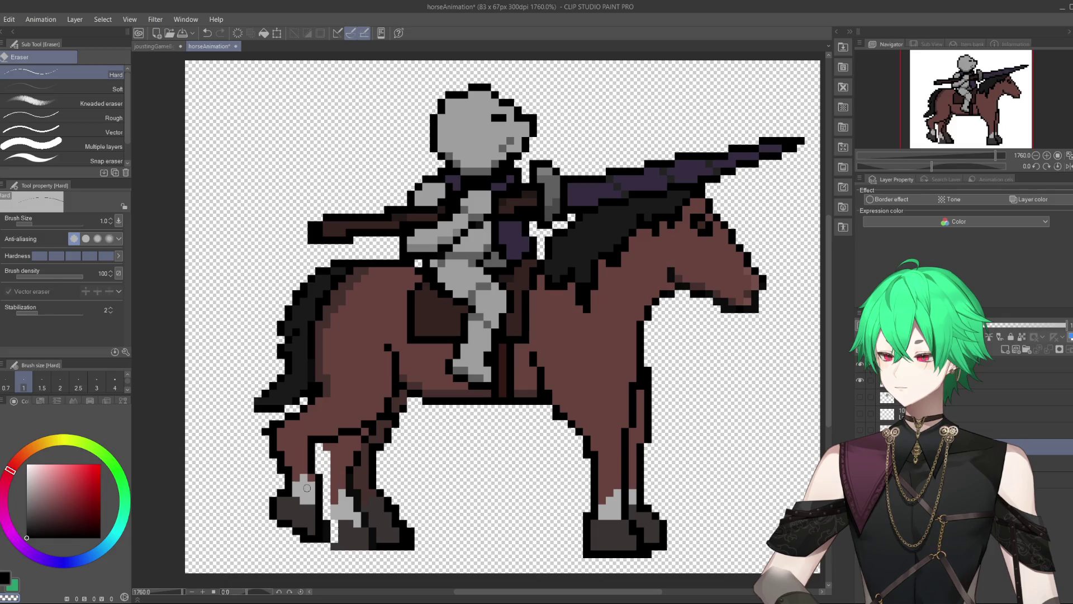
mouse_move(323, 450)
left_mouse_down()
mouse_move(361, 441)
mouse_move(350, 464)
mouse_move(351, 444)
mouse_move(334, 455)
left_mouse_up()
left_click(1045, 462)
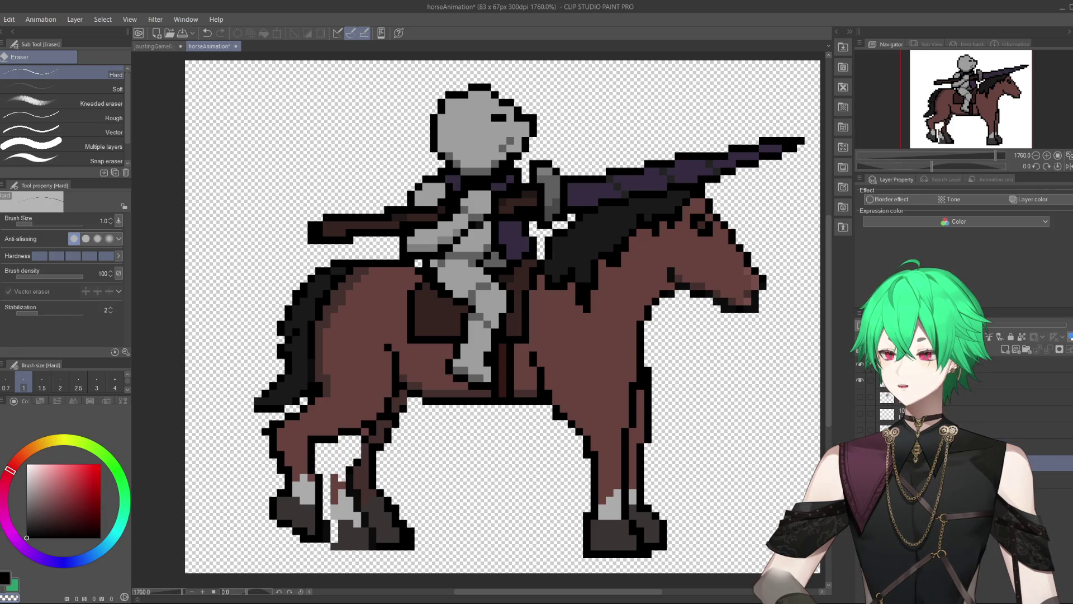
mouse_move(1021, 331)
left_mouse_down()
mouse_move(1004, 327)
mouse_move(1068, 326)
mouse_move(985, 326)
left_mouse_up()
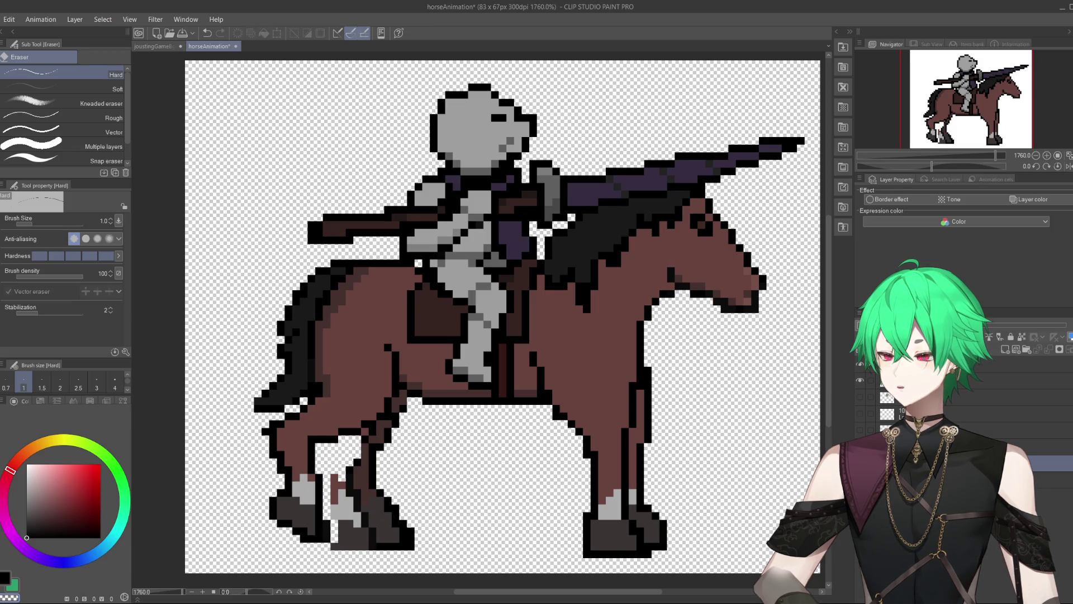
key("alt+bracketright")
mouse_move(337, 474)
left_mouse_down()
mouse_move(339, 541)
mouse_move(348, 492)
mouse_move(364, 546)
mouse_move(314, 543)
left_mouse_up()
Step: Shape the far hind leg with black outline pixels along the leg and hoof and dark brown edge shading
key("p")
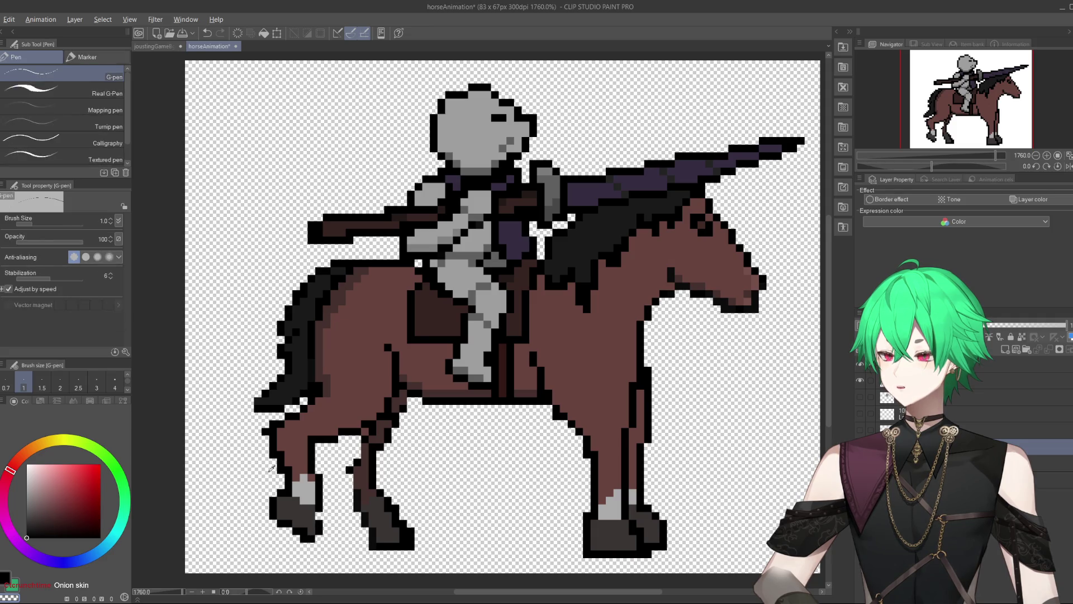
left_click(319, 537)
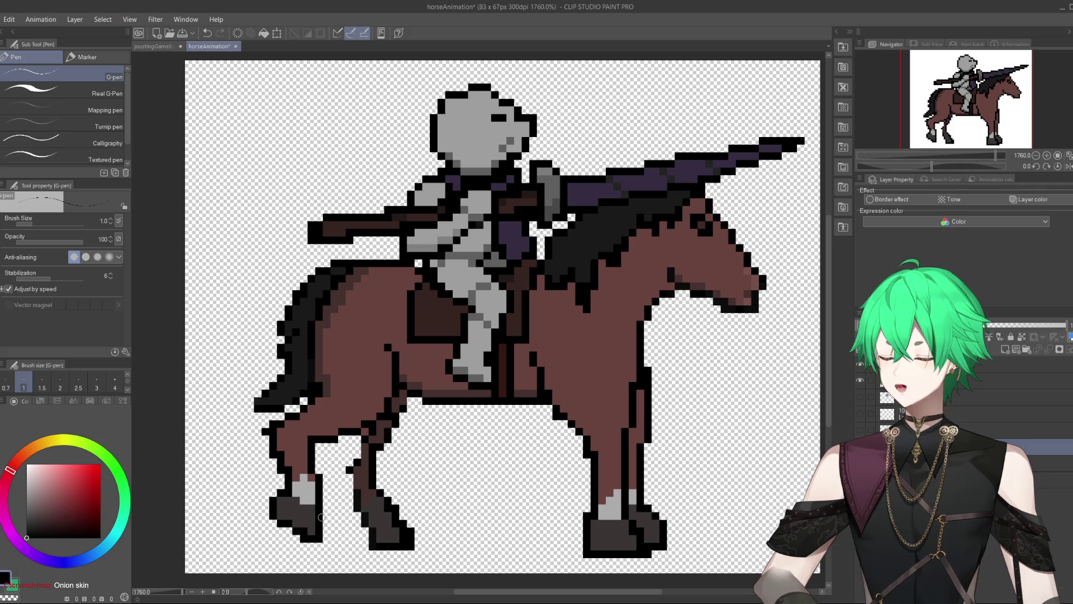
left_click_drag(347, 475, 346, 443)
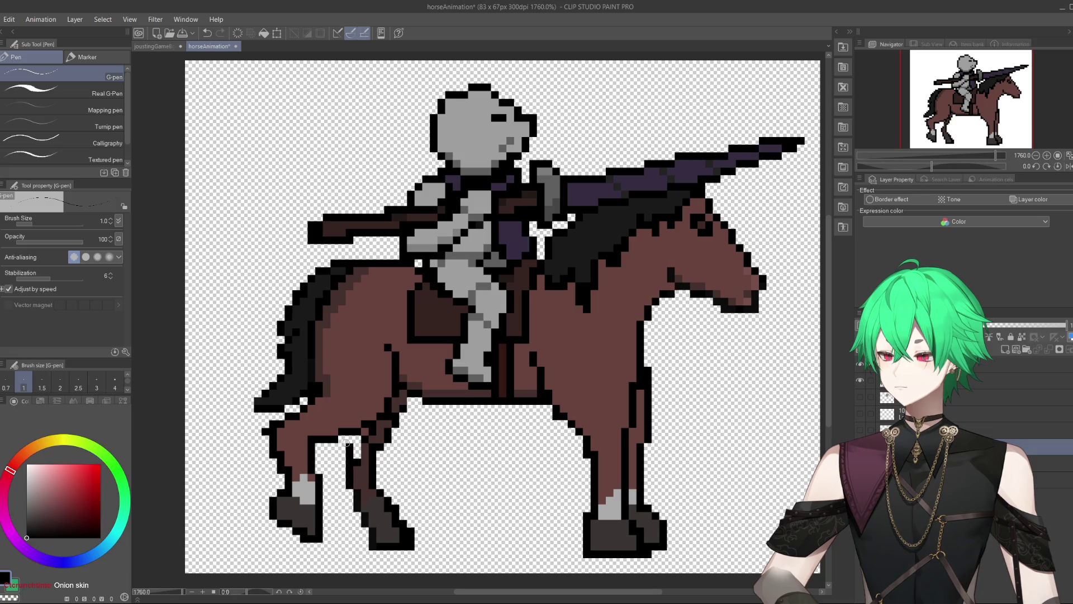
left_click(383, 431, "alt")
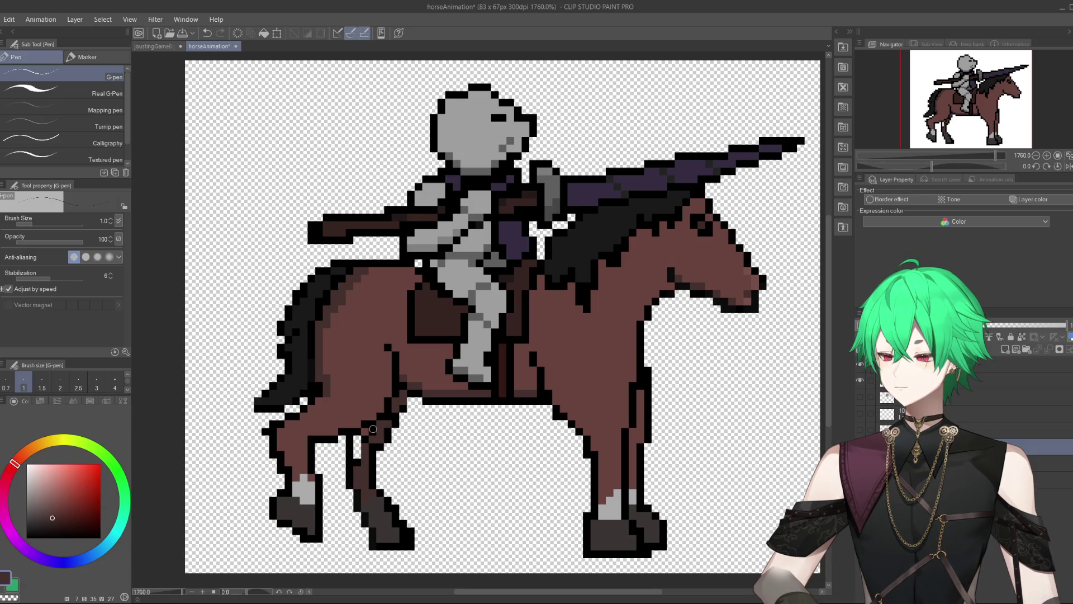
mouse_move(361, 440)
left_mouse_down()
mouse_move(351, 462)
mouse_move(357, 442)
mouse_move(343, 440)
left_mouse_up()
left_click(353, 480, "alt")
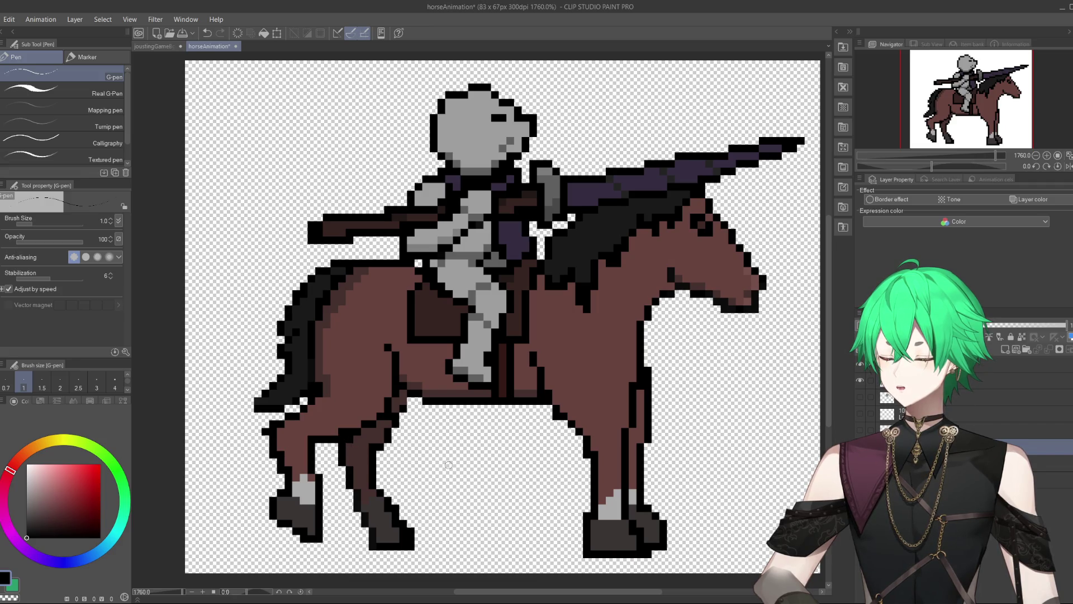
left_click(368, 479, "alt")
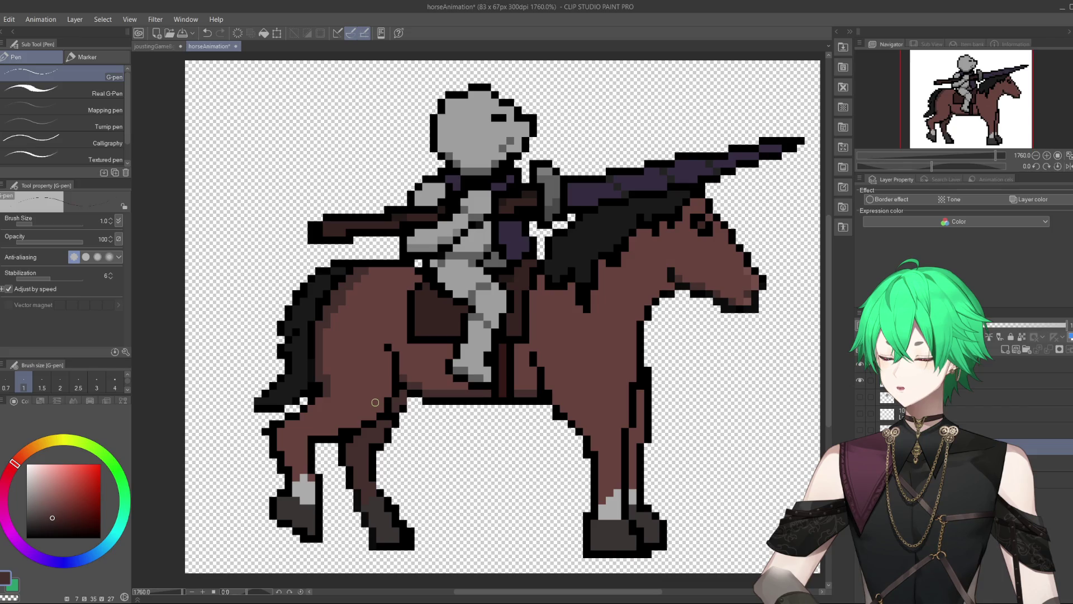
left_click(373, 419, "alt")
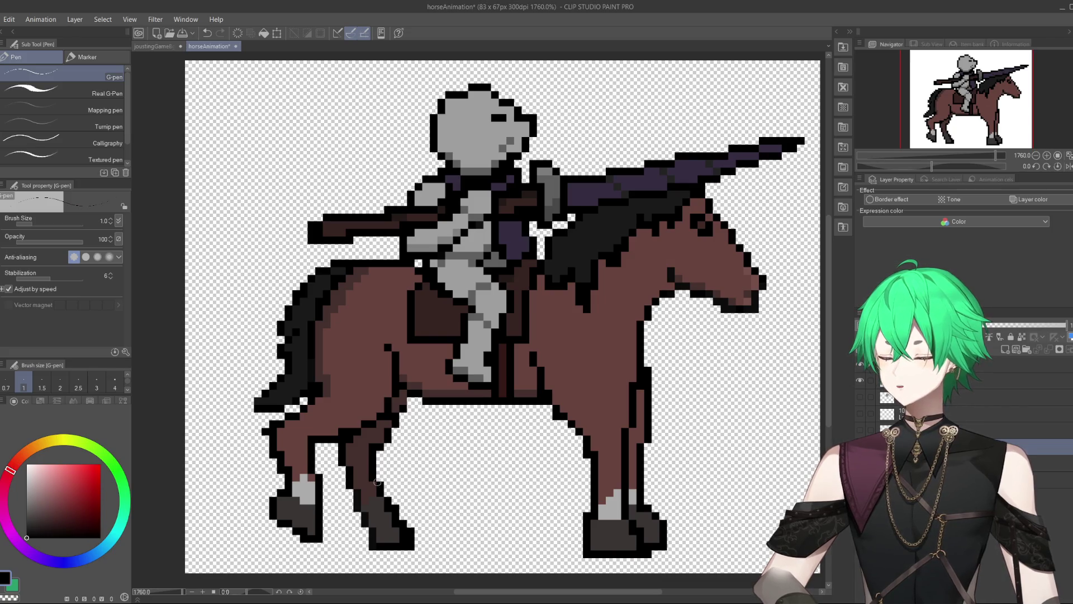
left_click(382, 431, "alt")
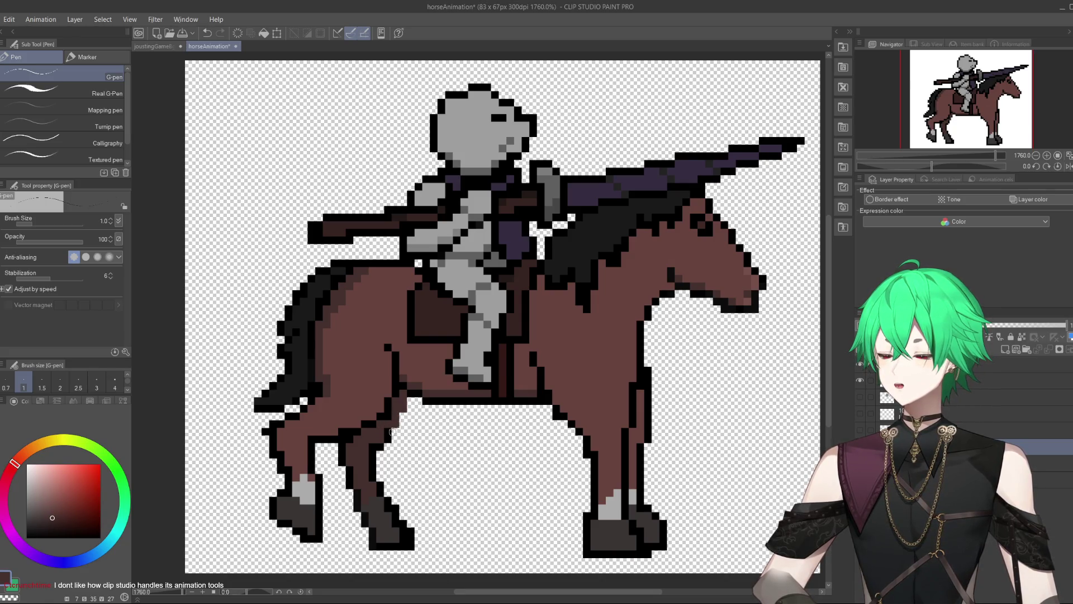
left_click(391, 431, "alt")
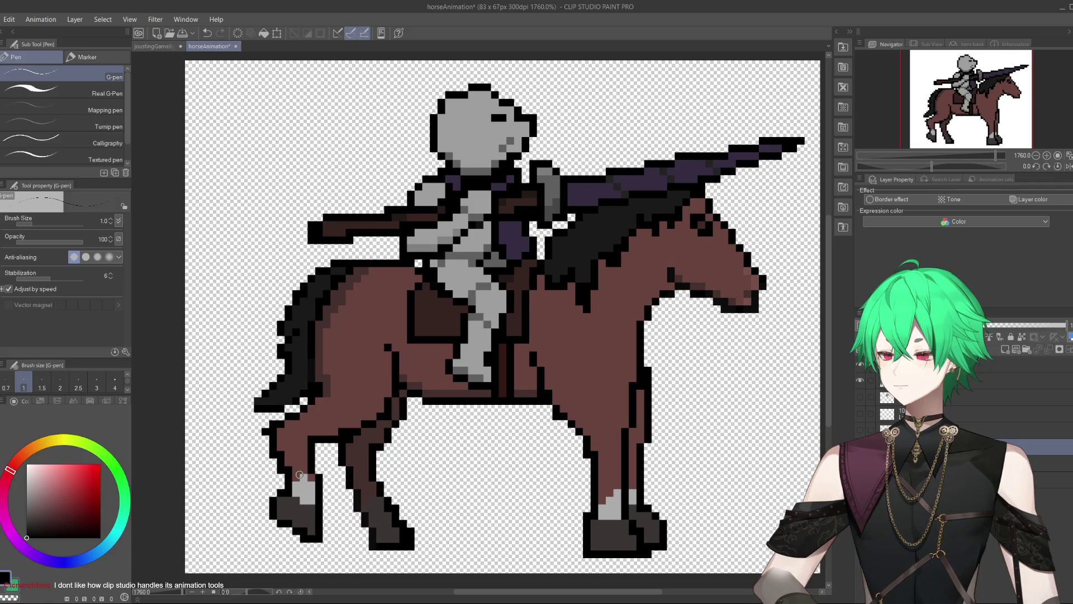
scroll(300, 475, "down", 3)
scroll(406, 468, "up", 3)
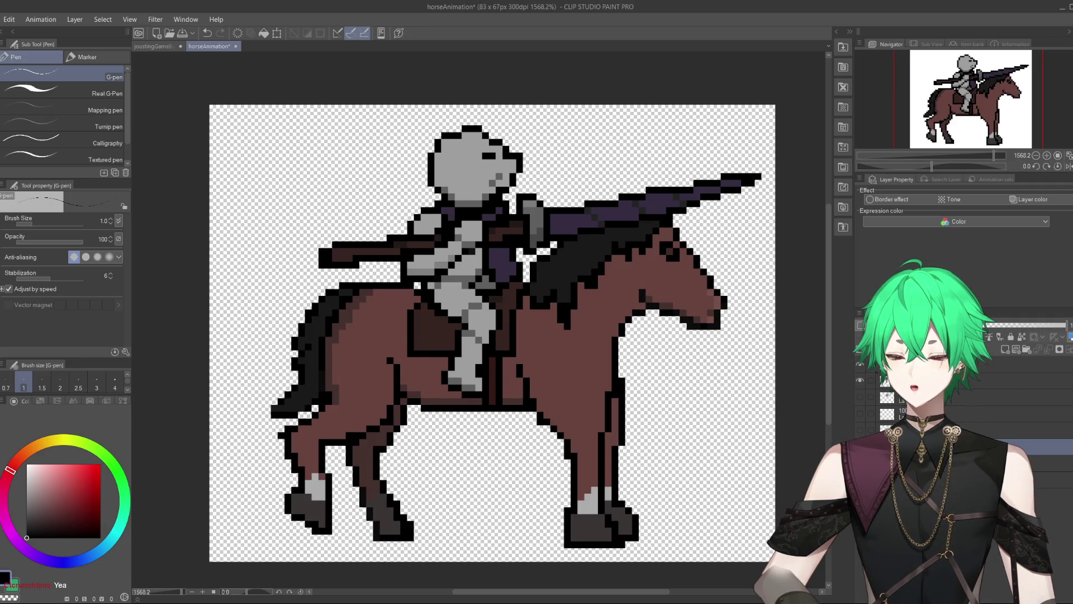
Step: Study the galloping reference GIF in Firefox, sampling the hind leg's dark brown in between
key("alt+Tab")
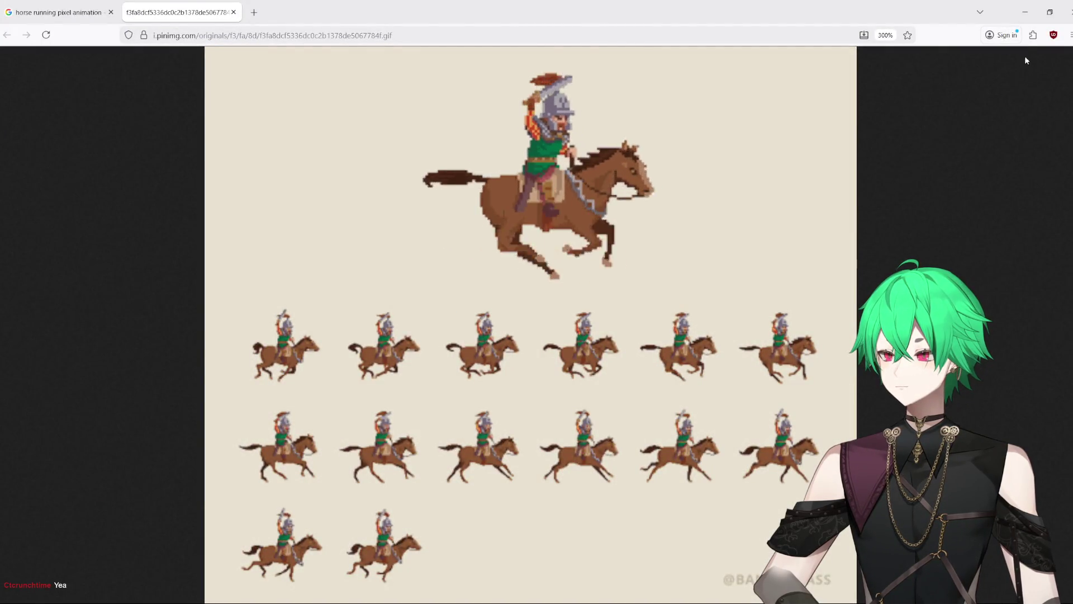
left_click(1024, 20)
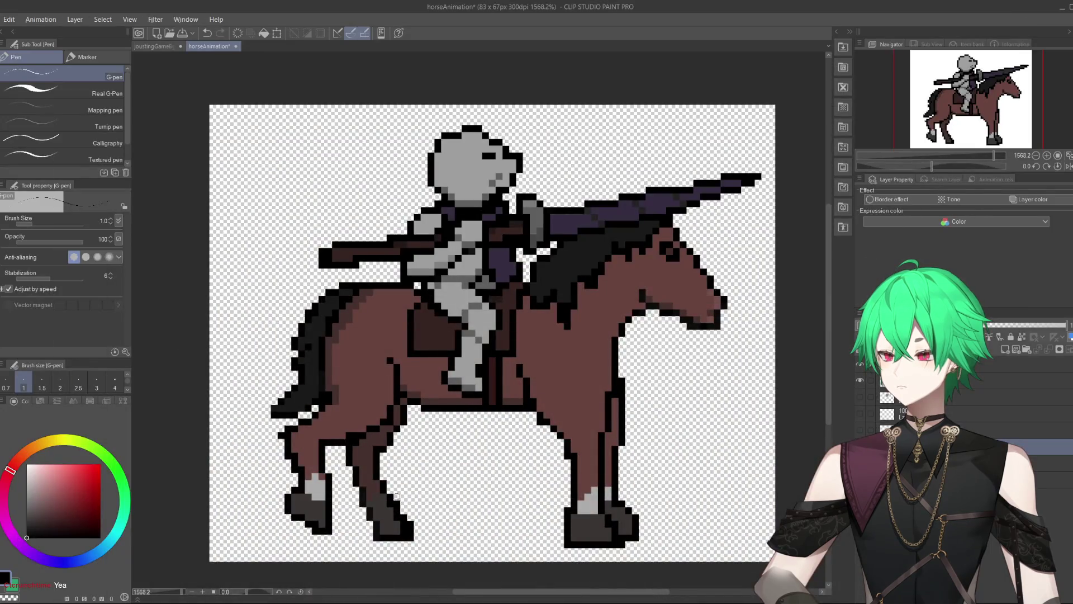
left_click(378, 439, "alt")
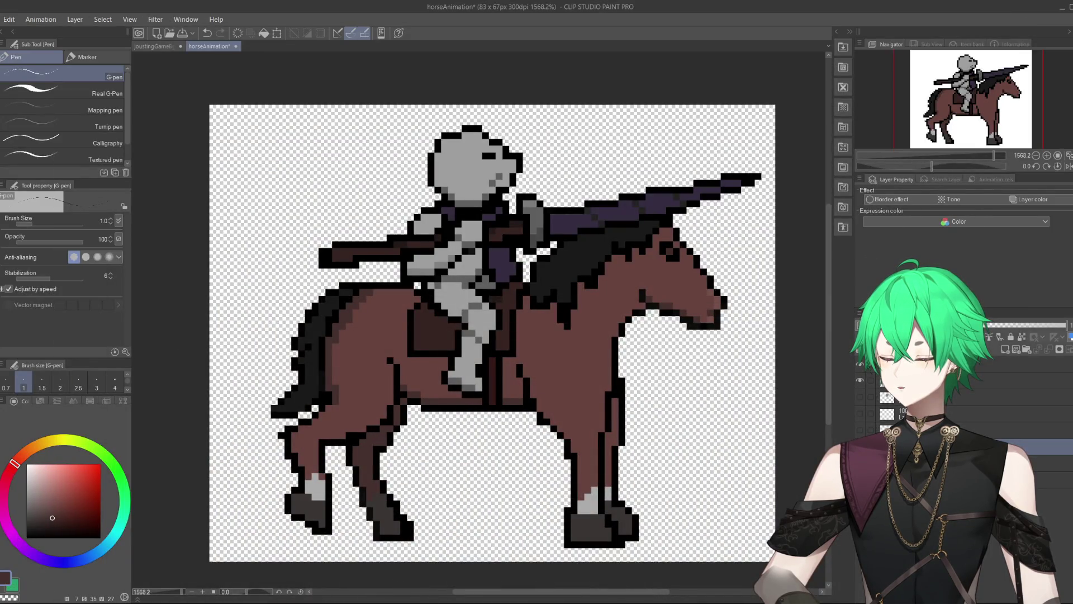
mouse_move(360, 593)
left_click(419, 575)
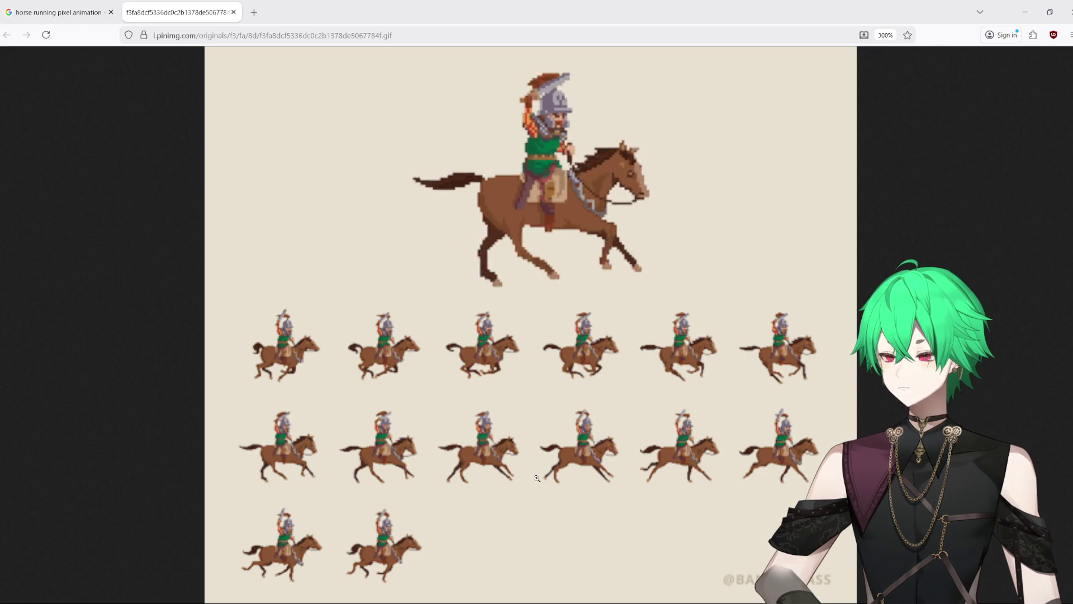
left_click(490, 575)
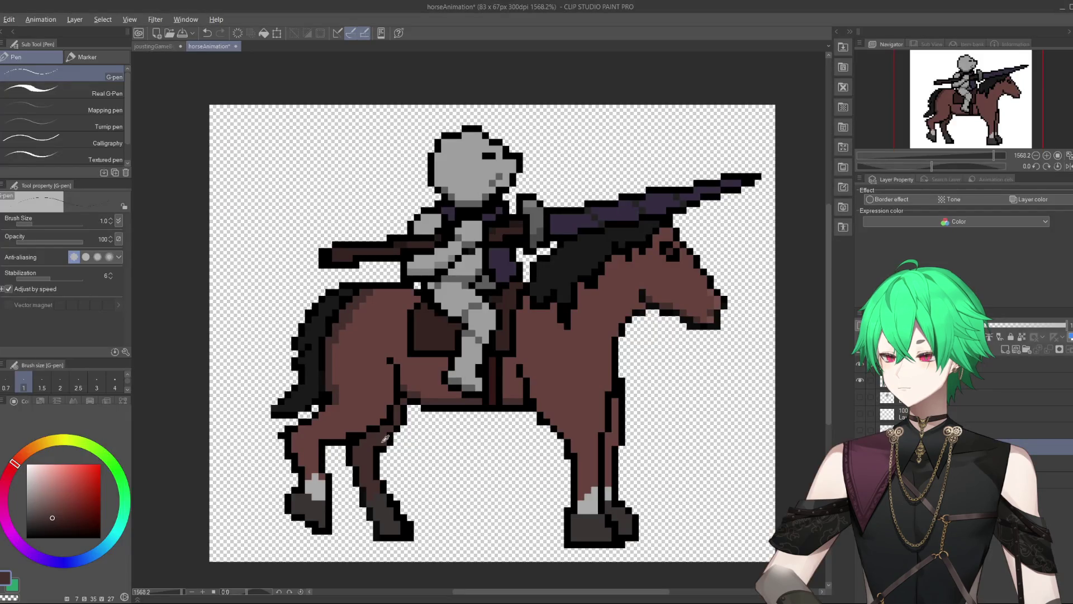
Step: Add black outline pixels to the hind leg and repaint the hind-leg outline brown, checking the GIF again
left_click(403, 420, "alt")
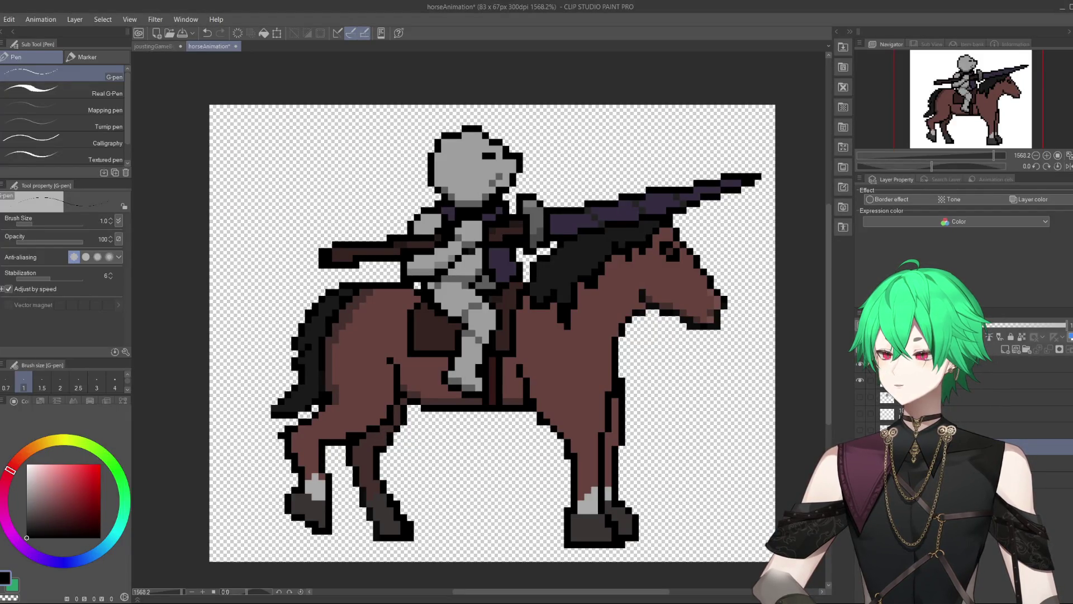
left_click_drag(382, 443, 364, 450)
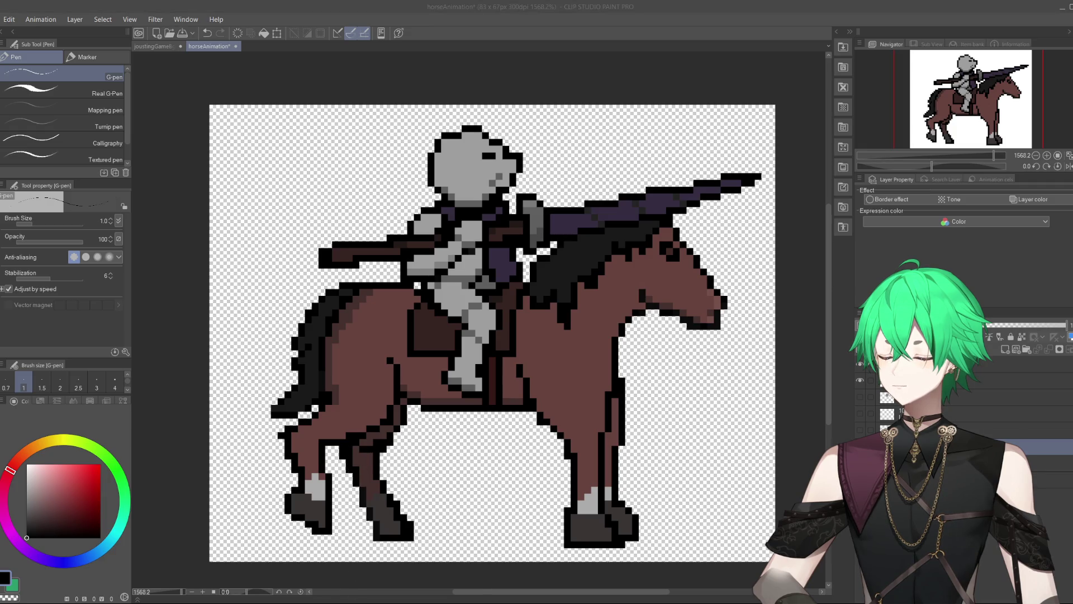
mouse_move(358, 593)
left_click(420, 573)
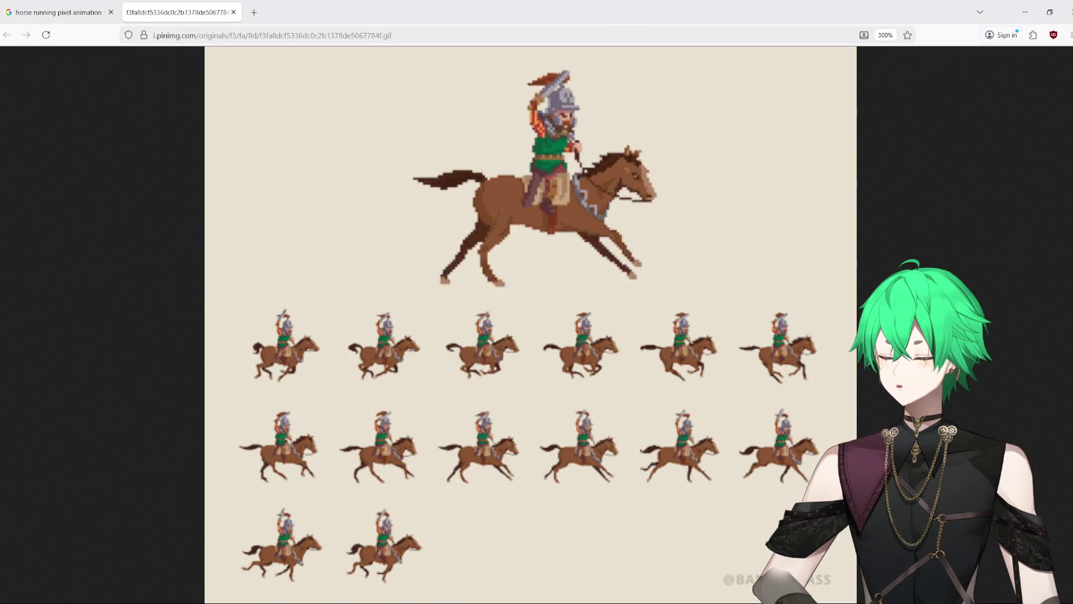
left_click(446, 598)
mouse_move(351, 446)
left_mouse_down()
mouse_move(350, 458)
mouse_move(395, 476)
mouse_move(408, 502)
mouse_move(405, 484)
mouse_move(383, 481)
mouse_move(409, 483)
mouse_move(418, 511)
left_mouse_up()
left_click(386, 473, "alt")
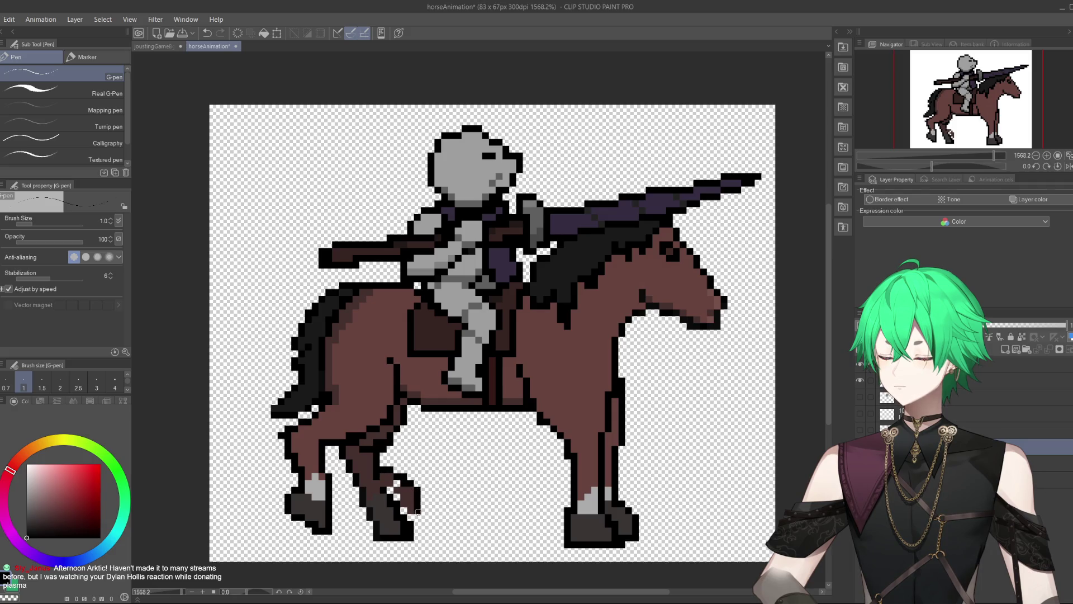
Step: Draw a black outline down the bent hind leg, fill the hoof dark brown and erase stray pixels
mouse_move(345, 463)
left_mouse_down()
mouse_move(357, 485)
mouse_move(417, 525)
mouse_move(420, 498)
left_mouse_up()
left_click(406, 490, "alt")
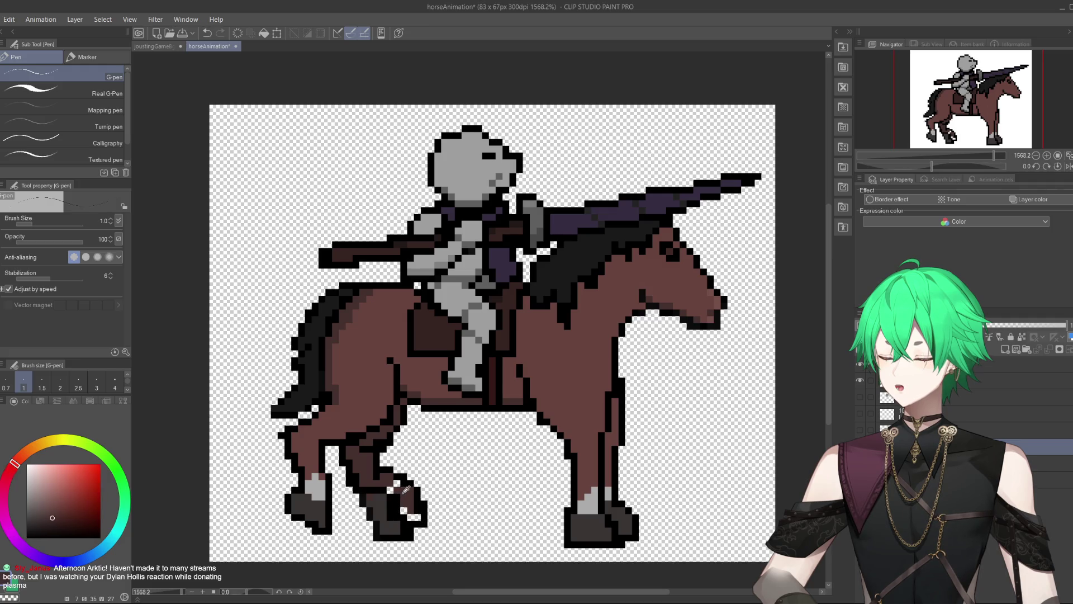
mouse_move(404, 509)
left_mouse_down()
mouse_move(396, 500)
mouse_move(418, 515)
left_mouse_up()
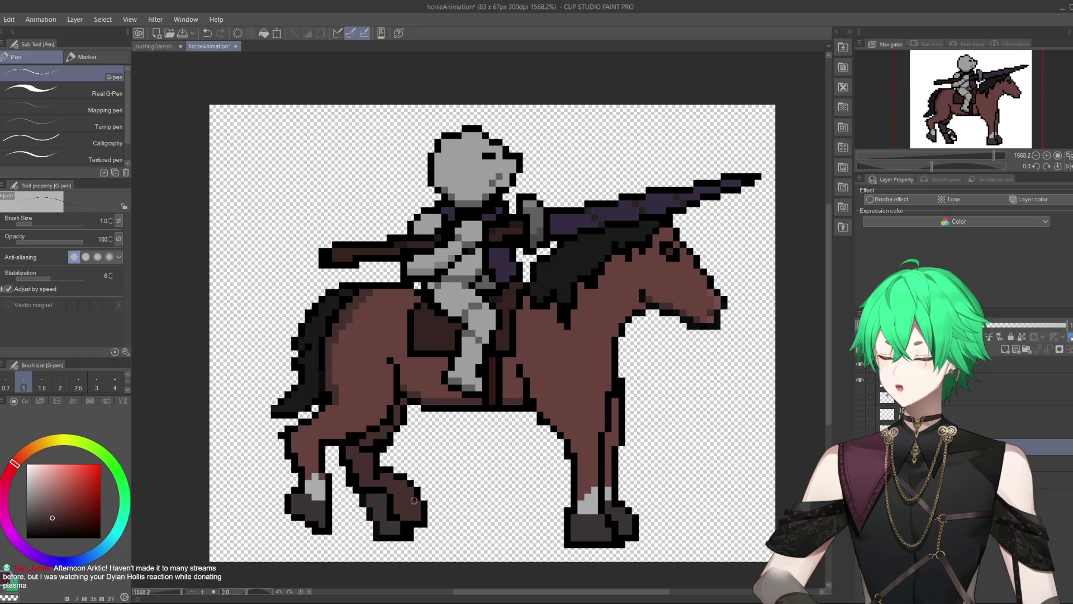
left_click(411, 508, "alt")
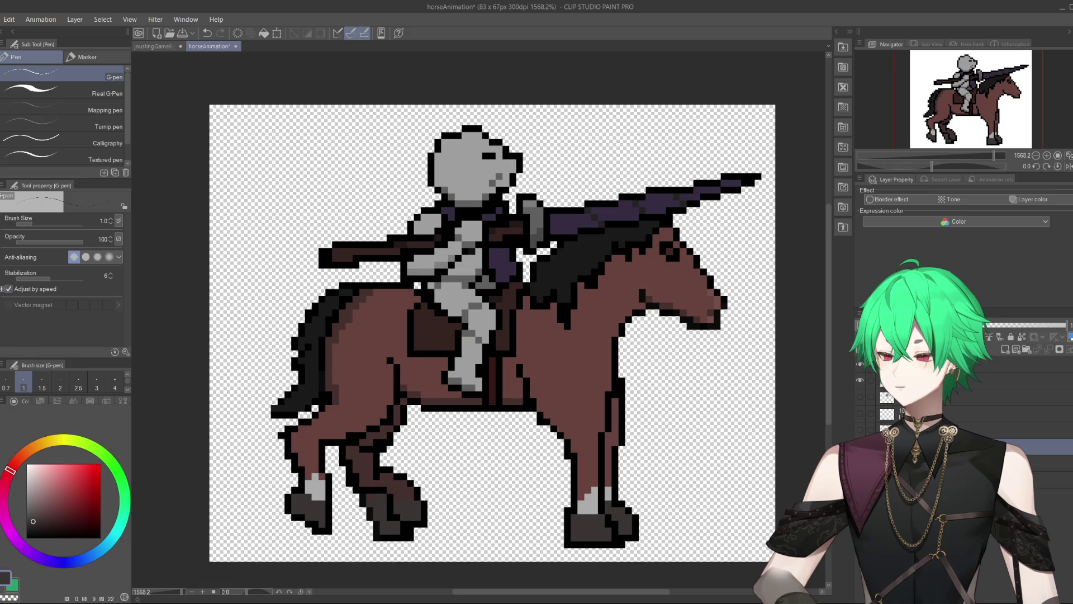
key("e")
mouse_move(364, 496)
left_mouse_down()
mouse_move(380, 497)
mouse_move(384, 508)
mouse_move(363, 503)
mouse_move(380, 528)
mouse_move(371, 522)
mouse_move(403, 537)
mouse_move(380, 513)
mouse_move(393, 531)
left_mouse_up()
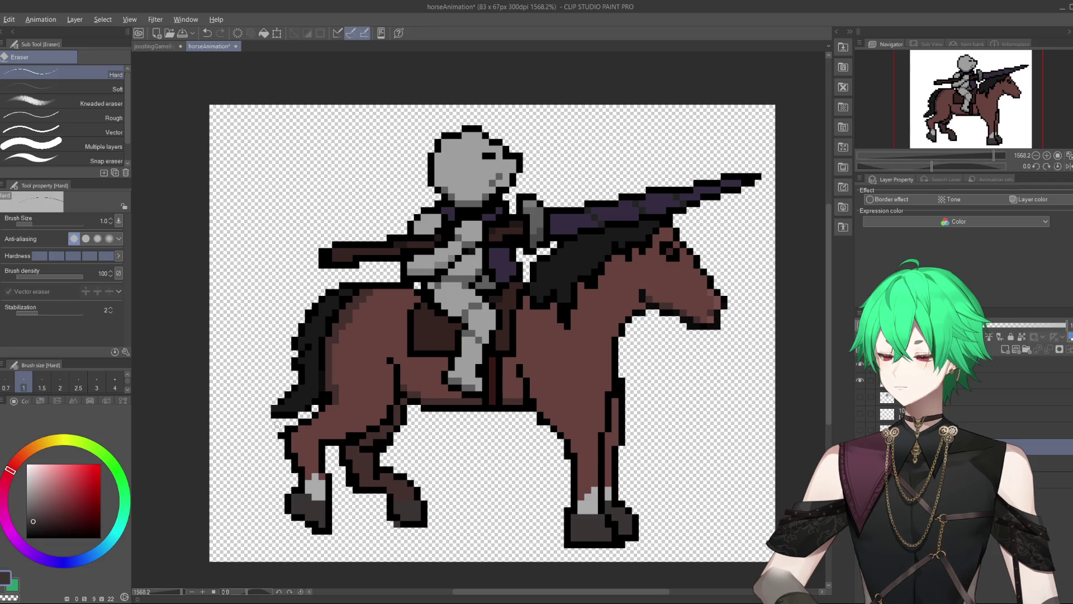
key("p")
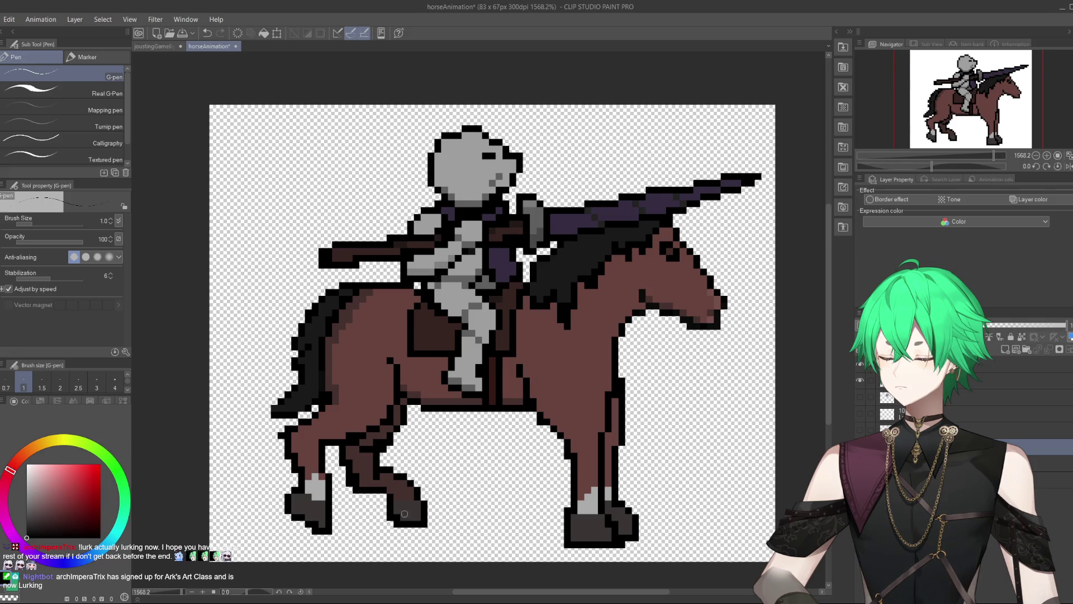
Step: Repaint the lower hind leg dark brown and add a light pinkish-grey fetlock, undoing missteps
left_click(371, 479, "alt")
left_click_drag(396, 494, 411, 494)
key("ctrl+z")
key("ctrl+z")
left_click(388, 483, "alt")
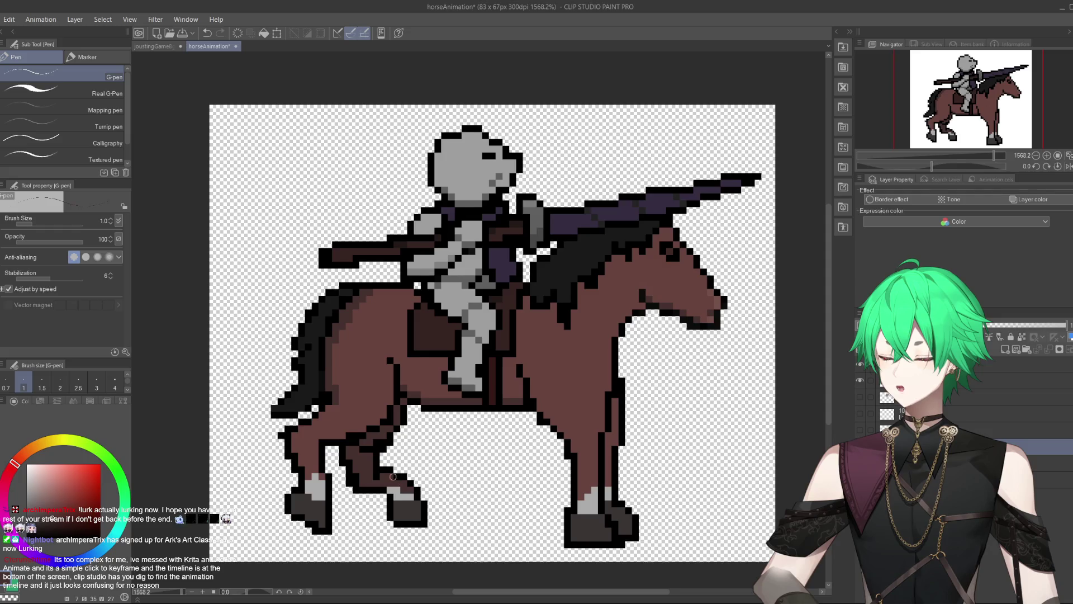
left_click(411, 492, "alt")
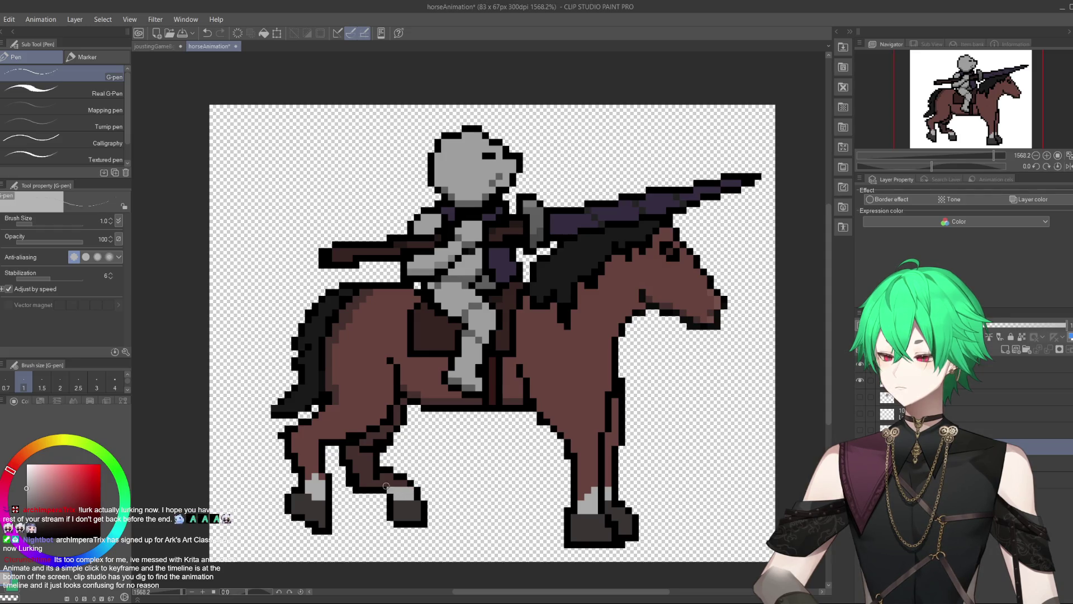
left_click(408, 491, "alt")
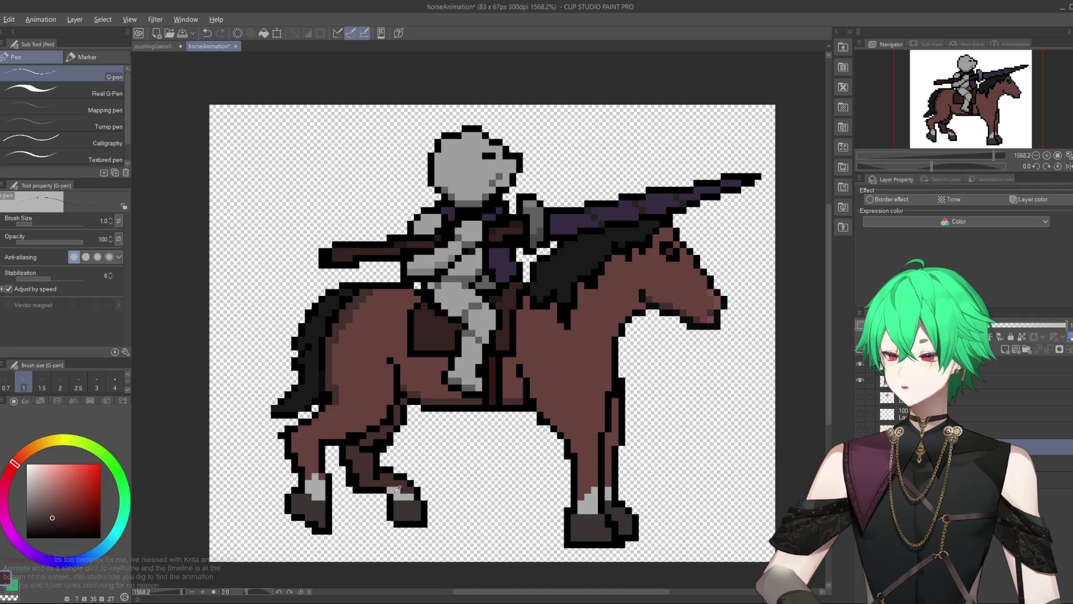
left_click(388, 485, "alt")
key("ctrl+z")
Step: Touch up the upper hind leg with dark brown and black pixels
left_click(367, 458, "alt")
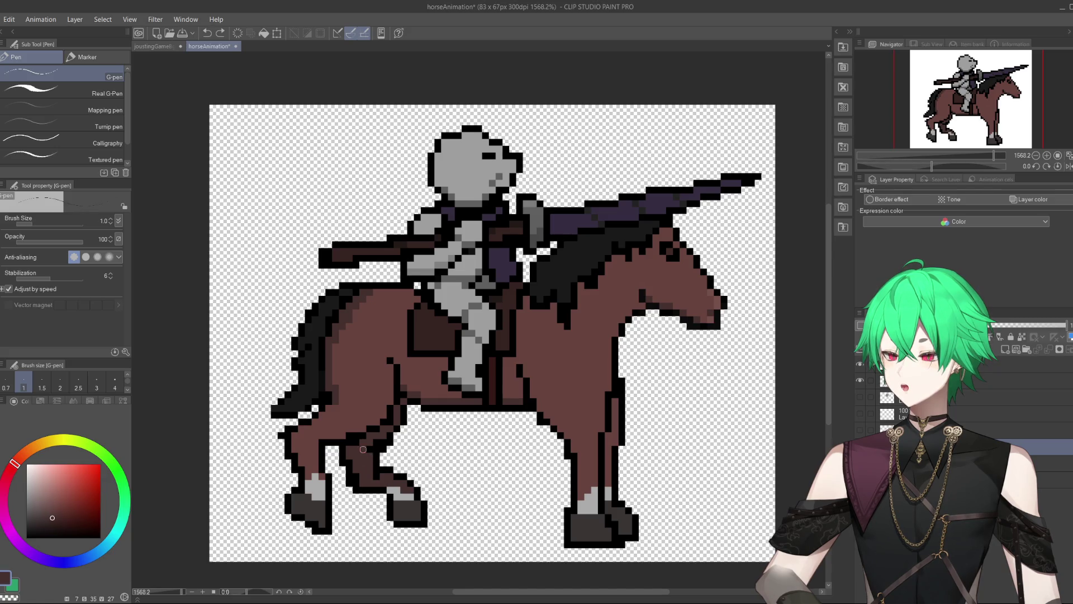
left_click(393, 433, "alt")
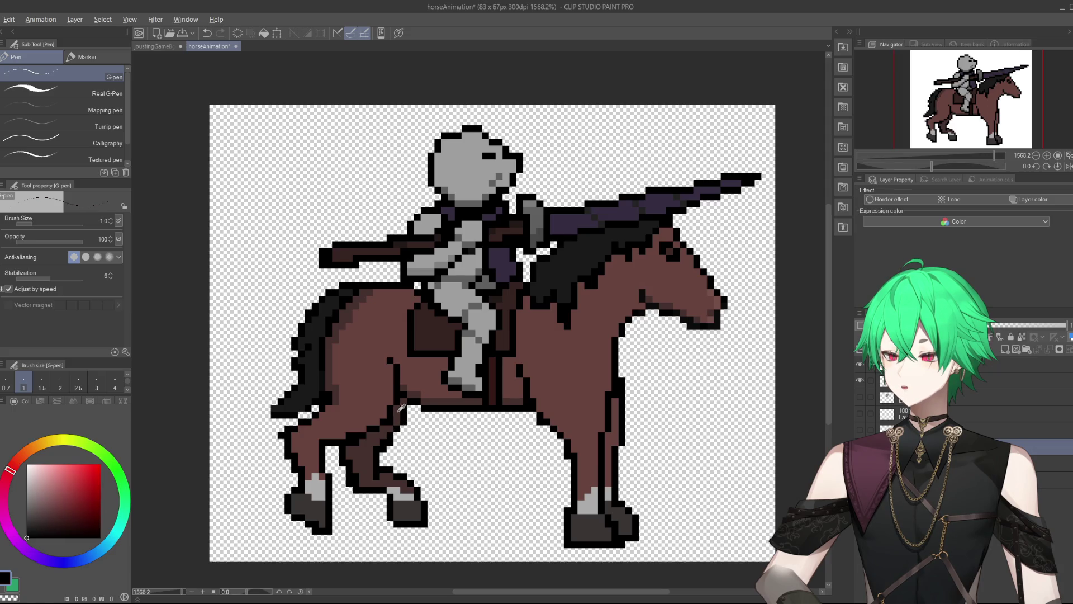
left_click(400, 409, "alt")
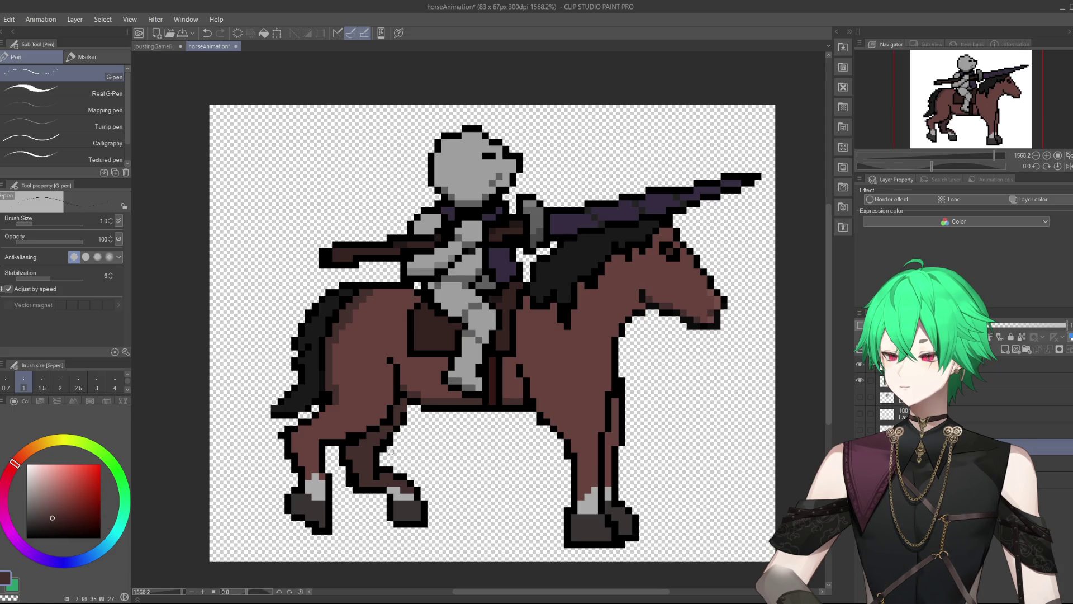
key("e")
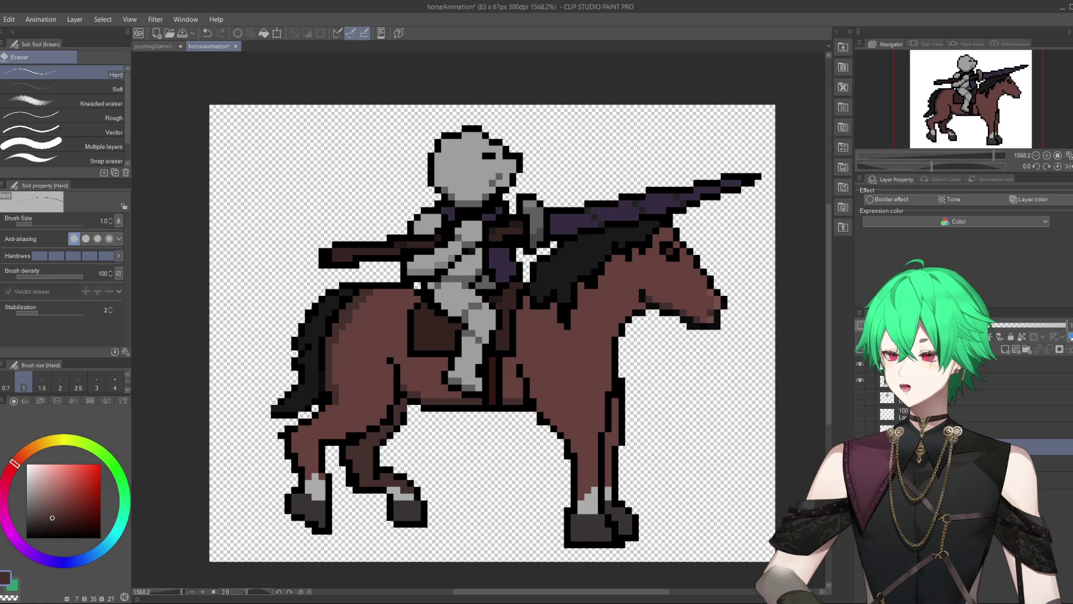
key("p")
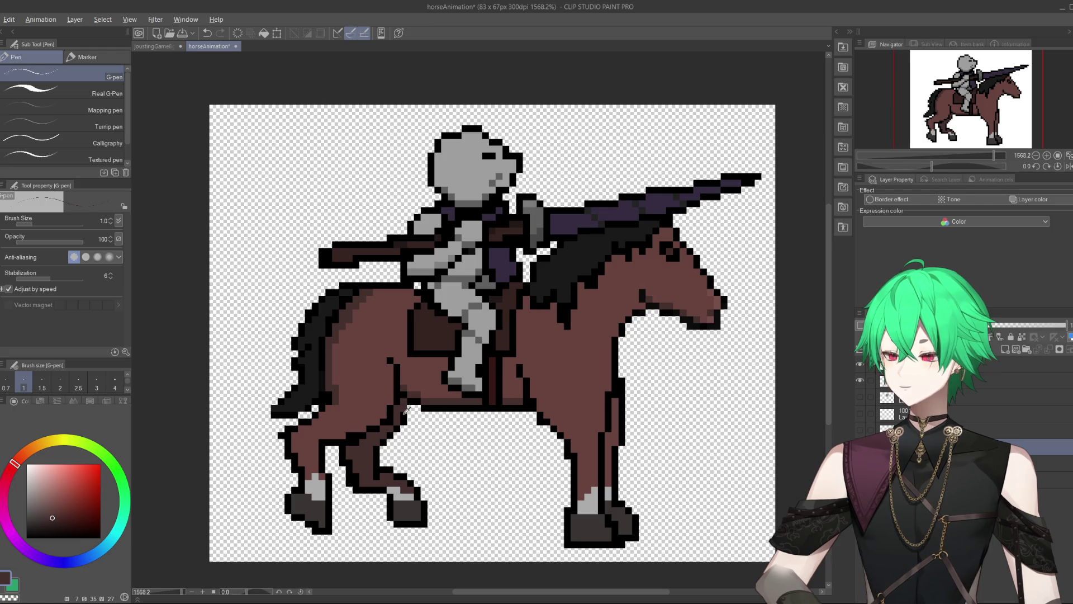
left_click(406, 409, "alt")
Step: Zoom in on the rear legs and add one black pixel at the hoof's bottom-left corner
scroll(411, 405, "down", 3)
scroll(413, 403, "up", 1)
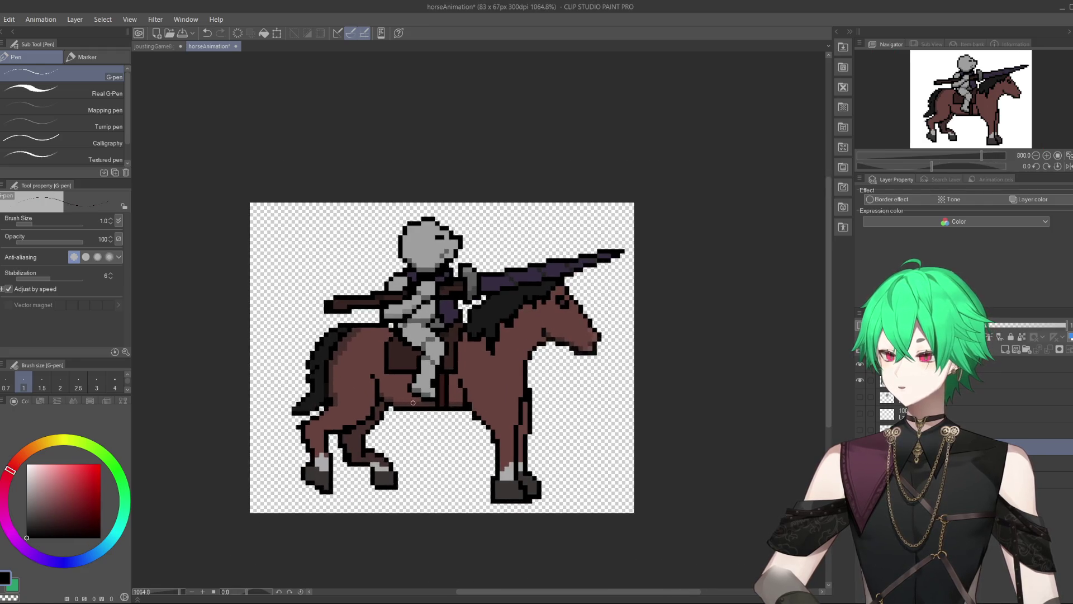
scroll(413, 402, "up", 1)
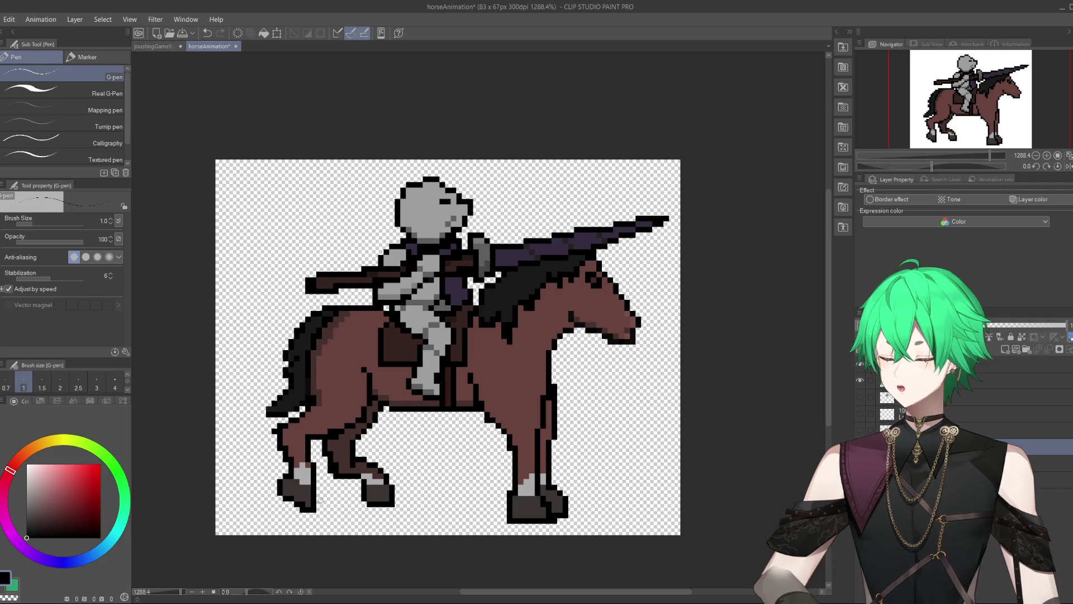
scroll(320, 499, "down", 3)
scroll(319, 499, "up", 1)
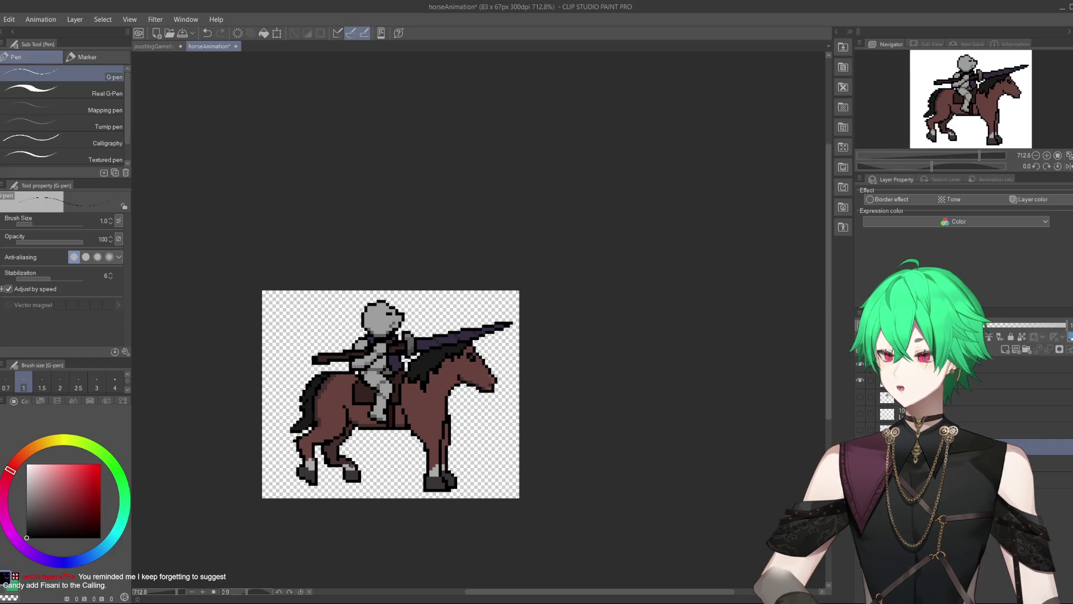
scroll(321, 458, "up", 5)
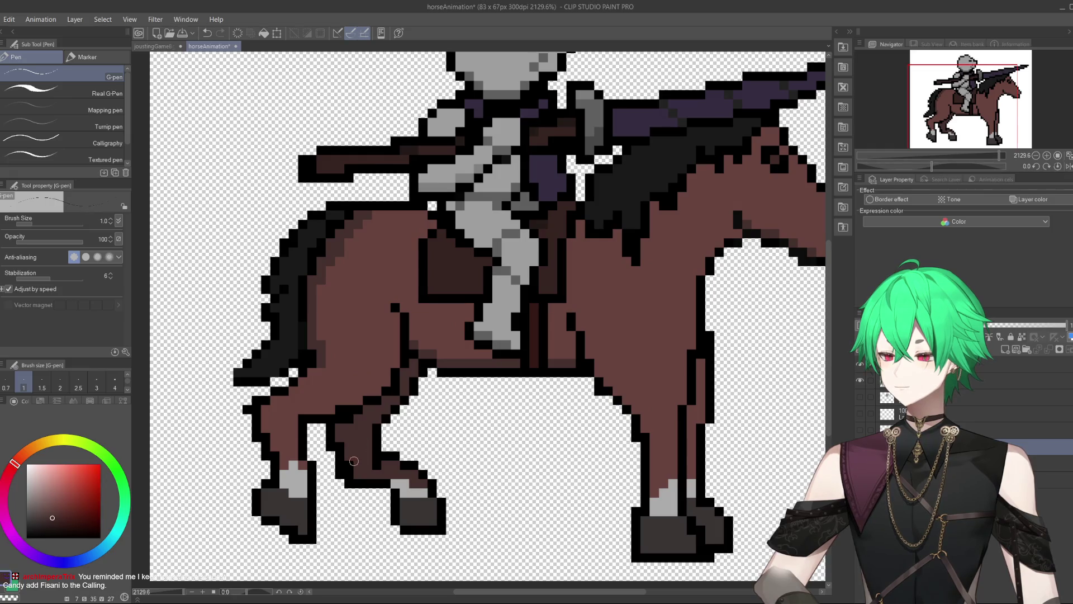
left_click(341, 467, "alt")
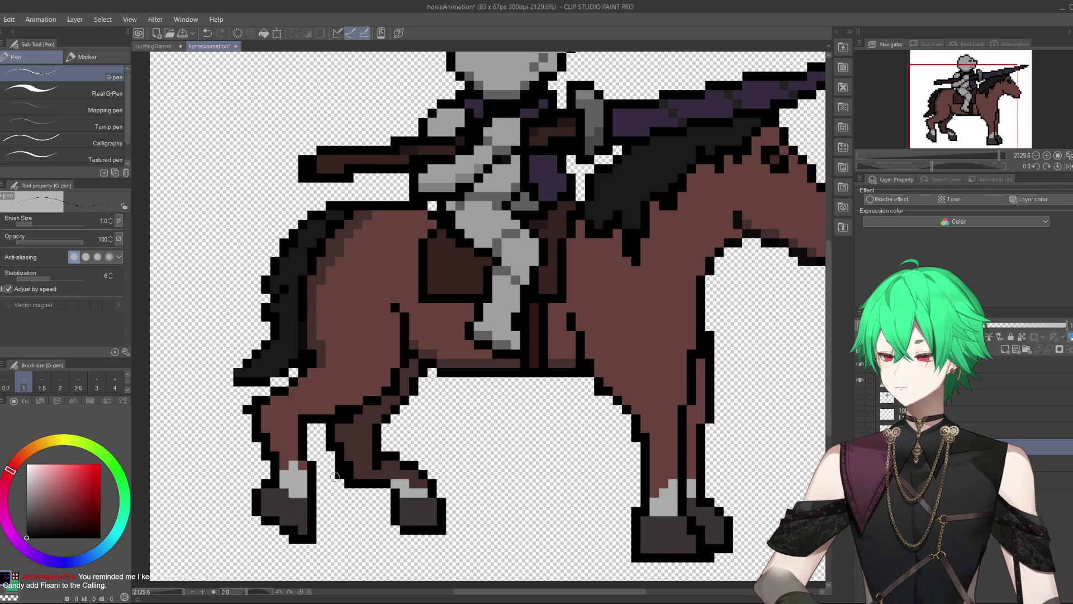
key("e")
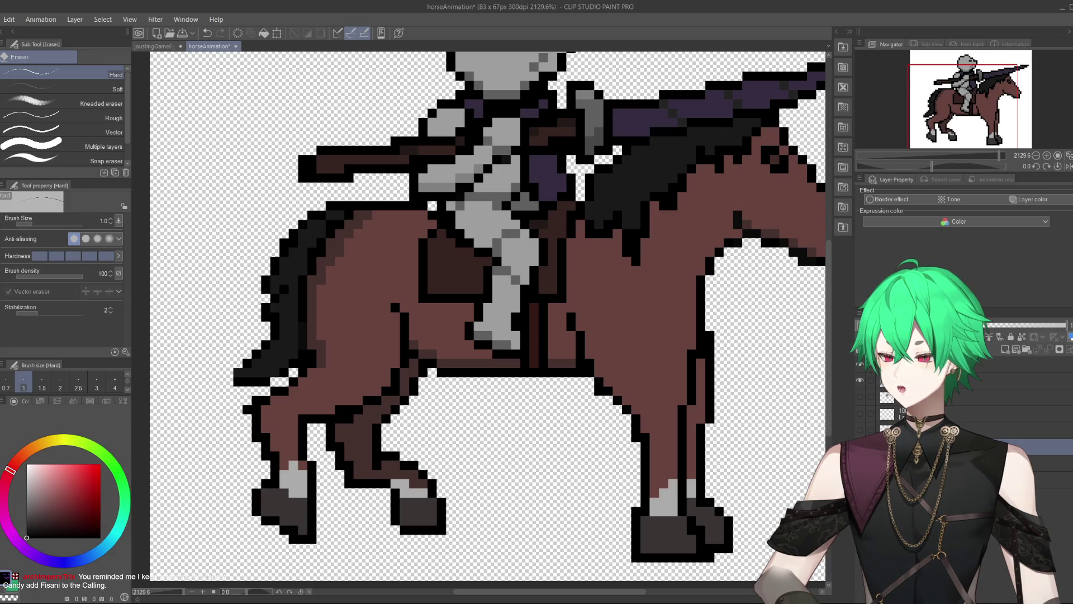
key("p")
left_click(369, 468, "alt")
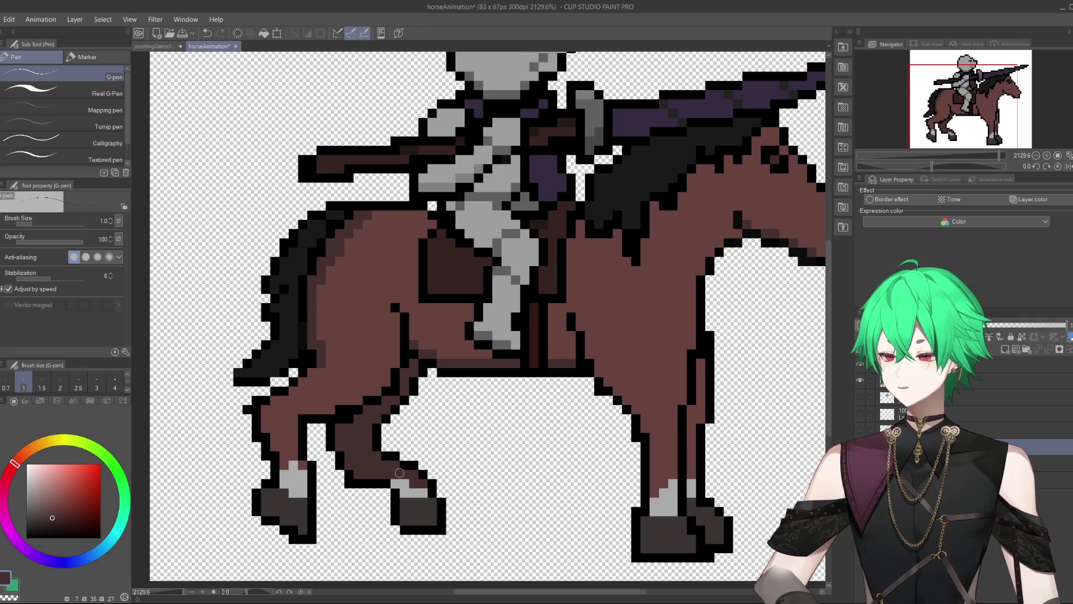
left_click(395, 529)
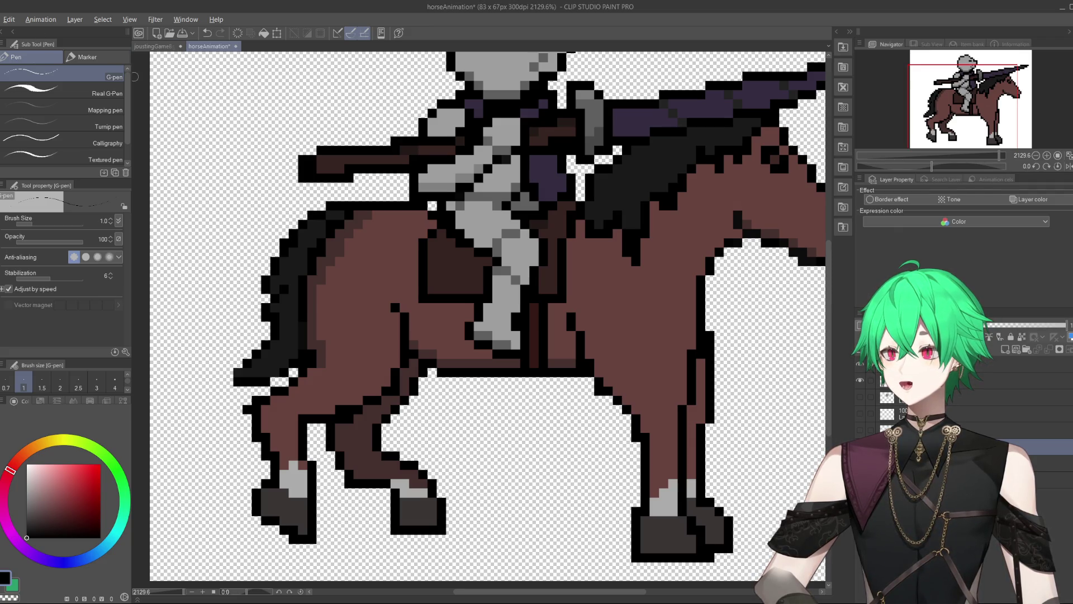
left_click(155, 47)
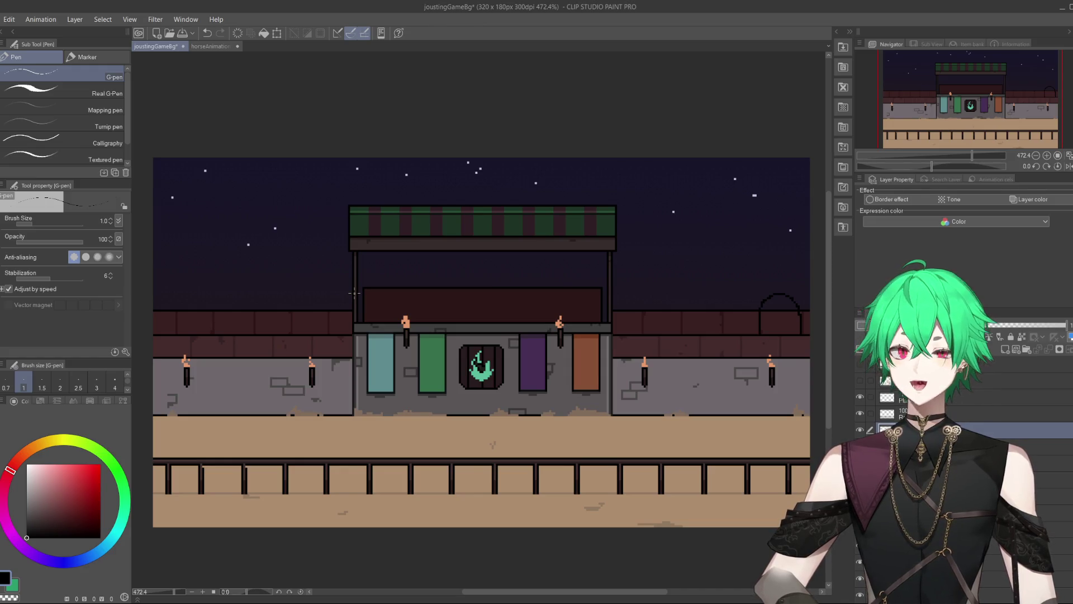
left_click(215, 47)
scroll(485, 283, "down", 2)
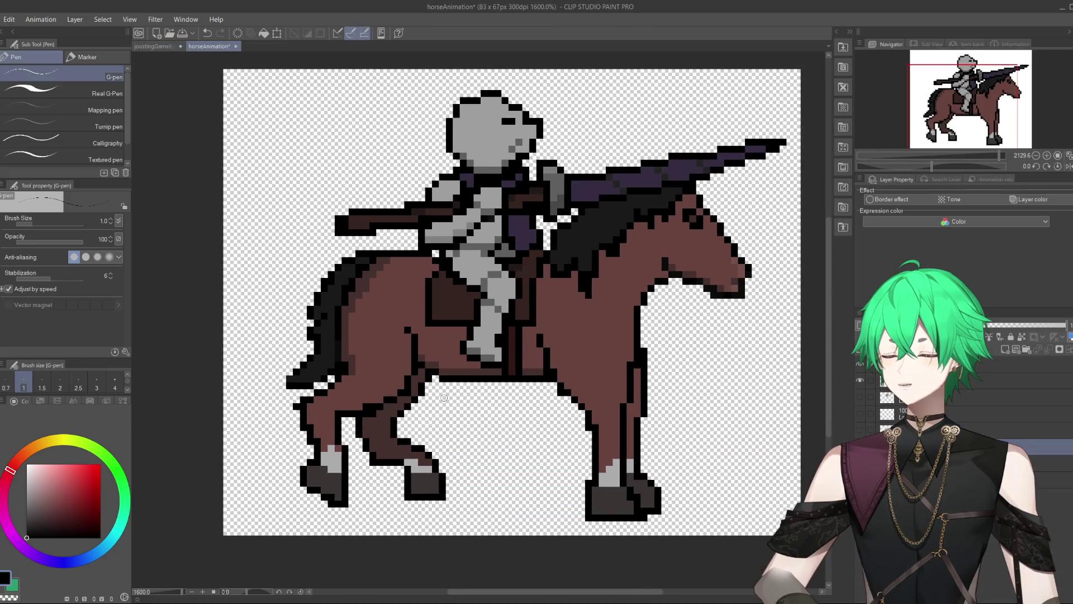
scroll(485, 282, "up", 1)
scroll(503, 274, "down", 1)
scroll(601, 254, "up", 2)
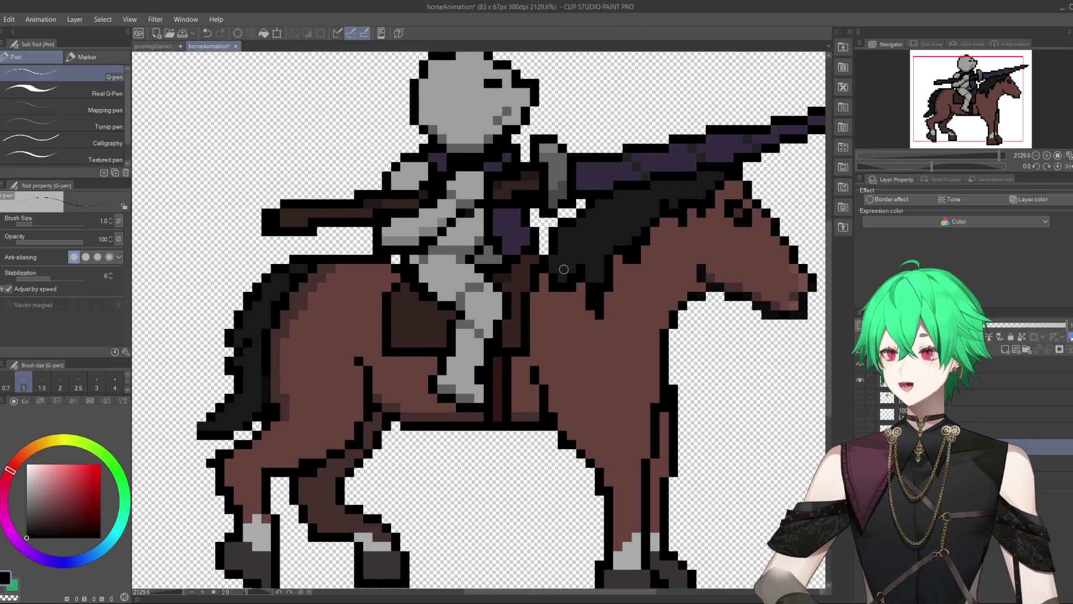
scroll(601, 254, "down", 2)
scroll(628, 235, "up", 1)
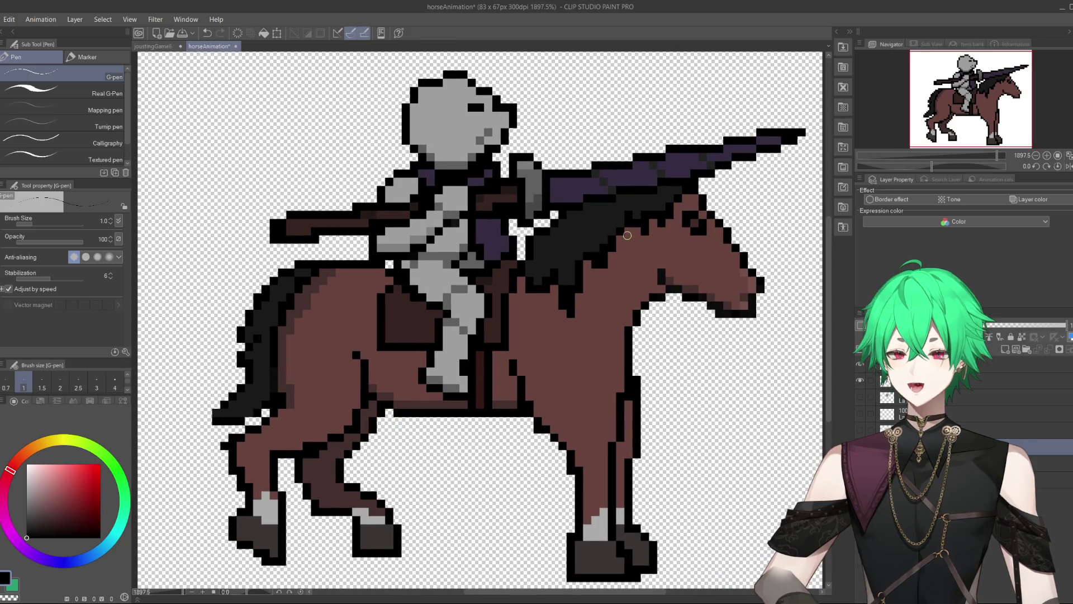